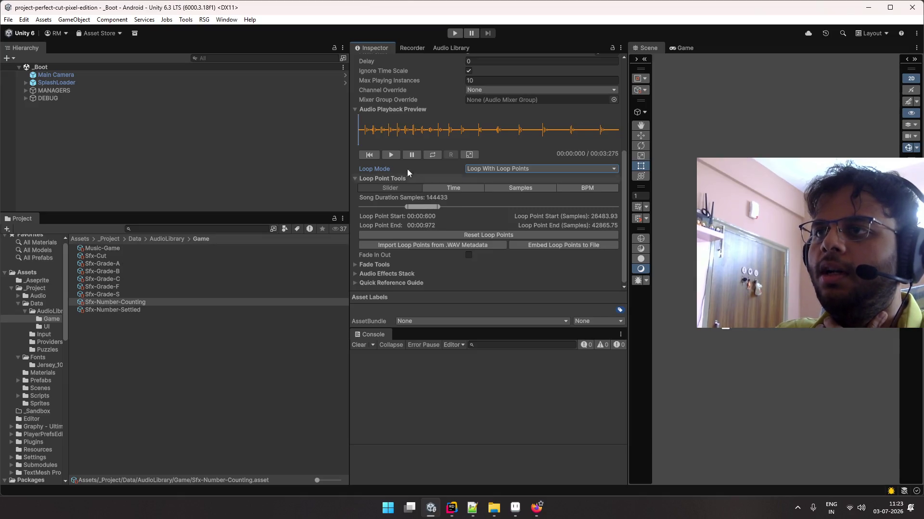
Preview Sfx-Number-Counting, show loop points as times, and reset the loop to 0:0:0–0:3:275
left_click(390, 155)
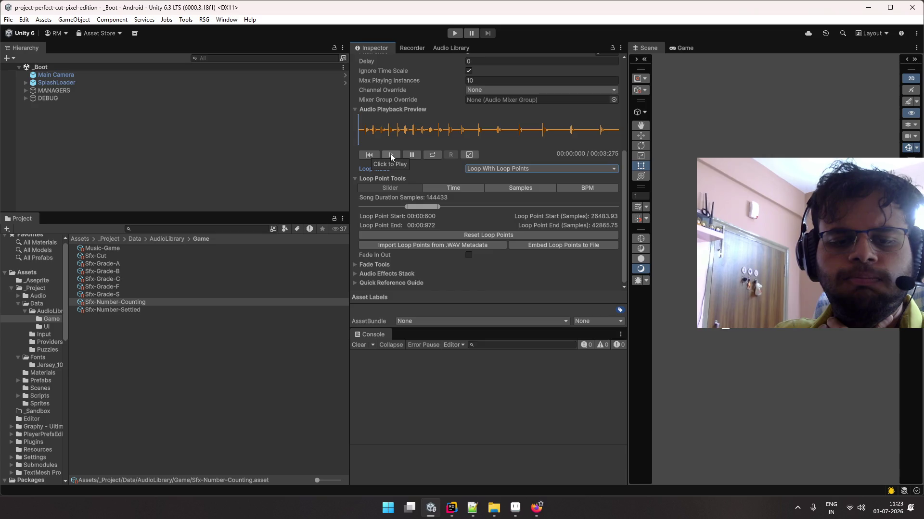
left_click(478, 187)
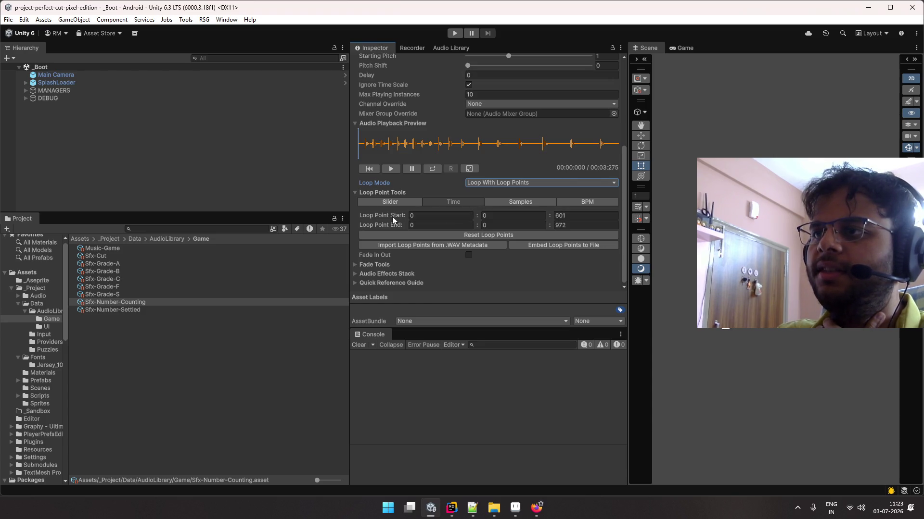
left_click(418, 216)
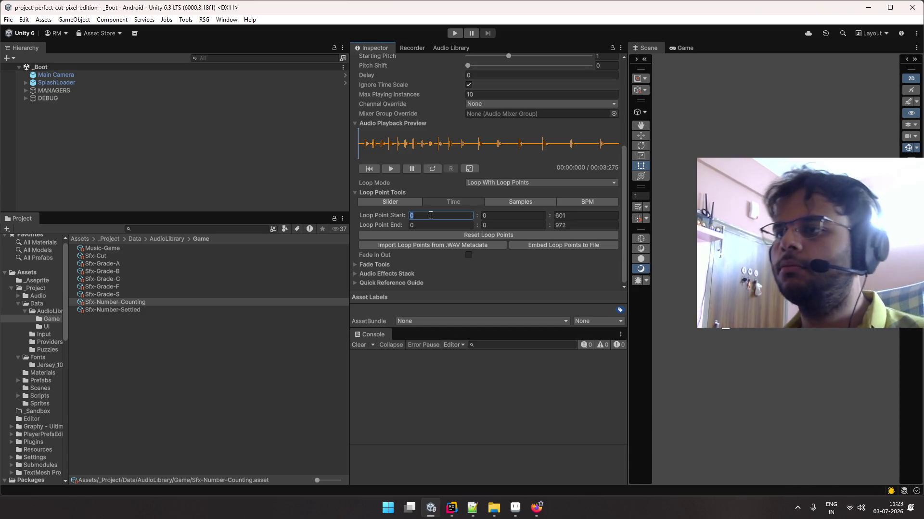
left_click(436, 235)
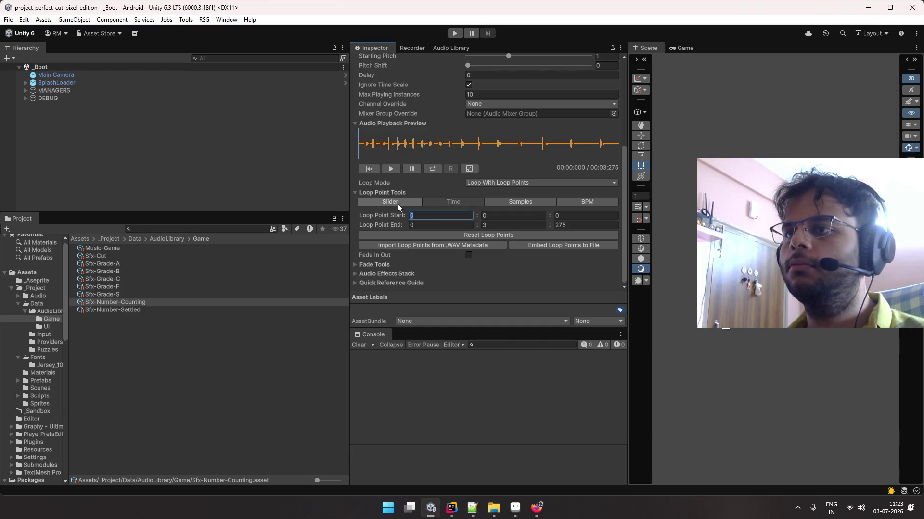
left_click(390, 170)
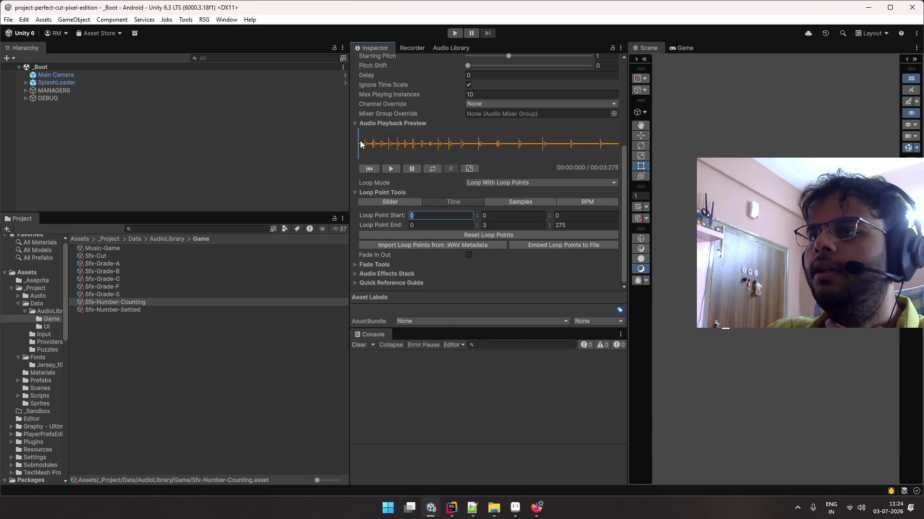
left_click_drag(360, 142, 370, 151)
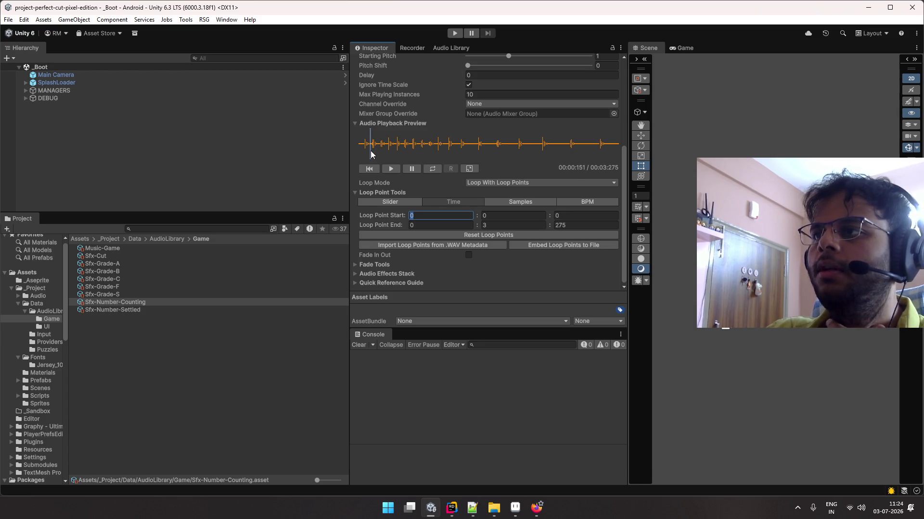
left_click_drag(371, 151, 377, 152)
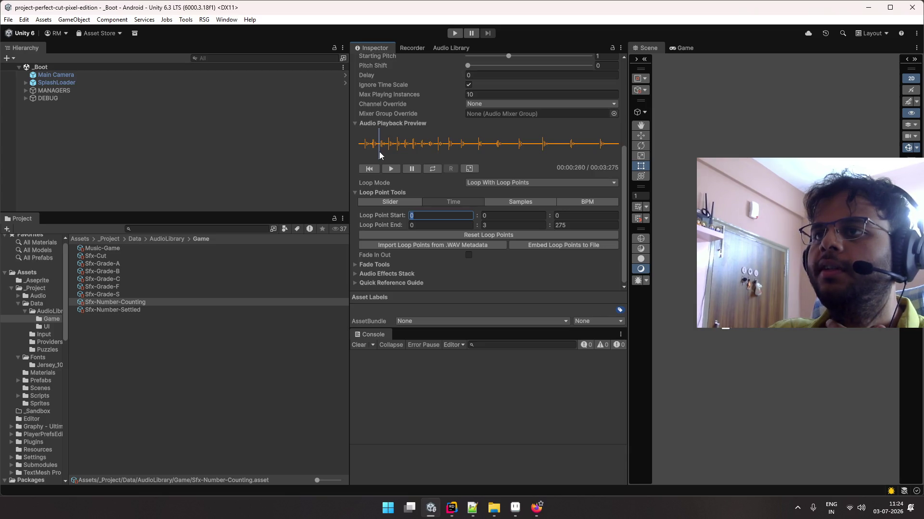
left_click_drag(380, 152, 370, 151)
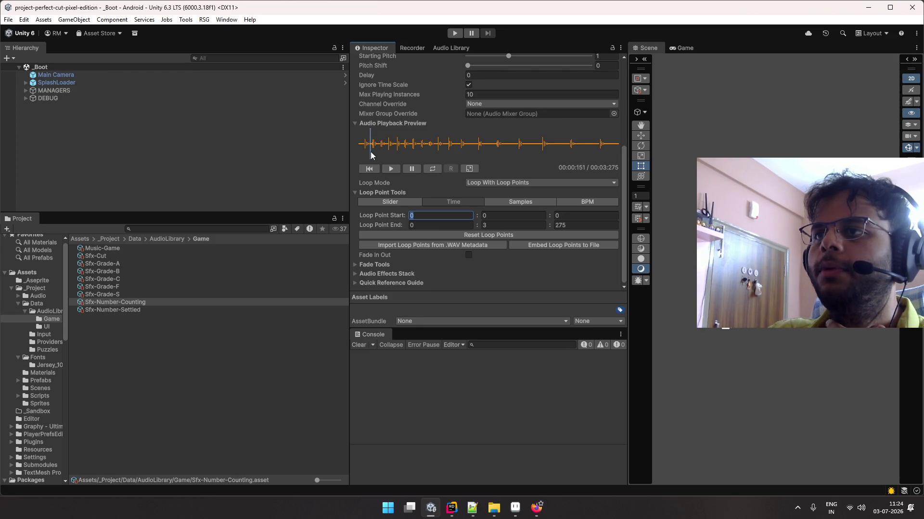
left_click(597, 214)
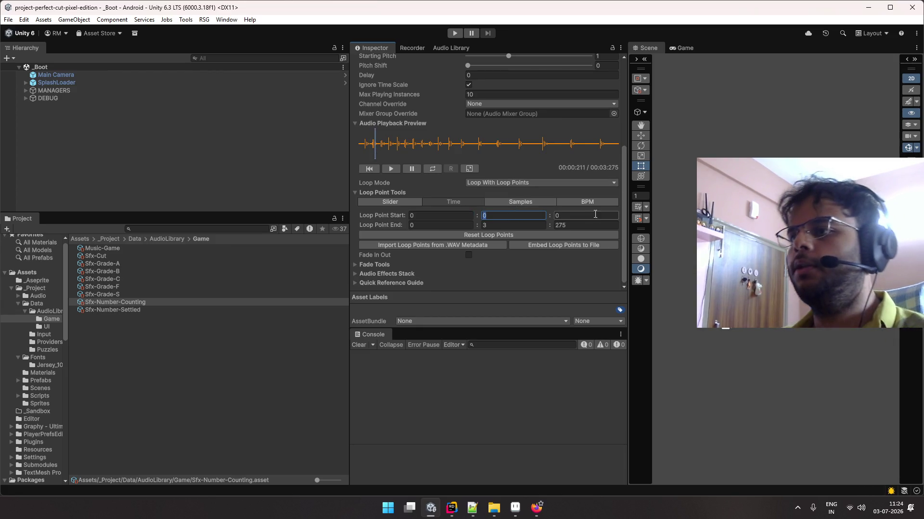
Set the counting sound's loop start to 0:0:150 and end to 0:0:260, then play it back
type("15")
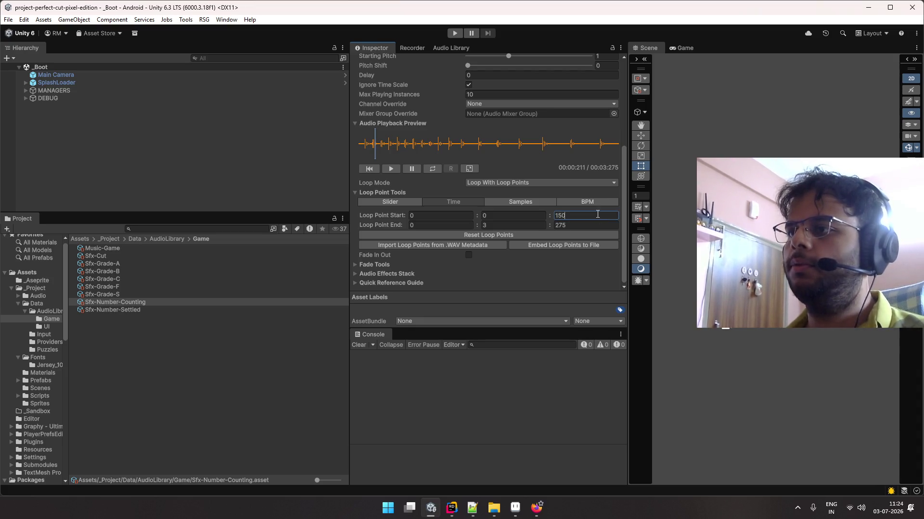
key("Tab")
key("Tab")
key("Tab")
type("2")
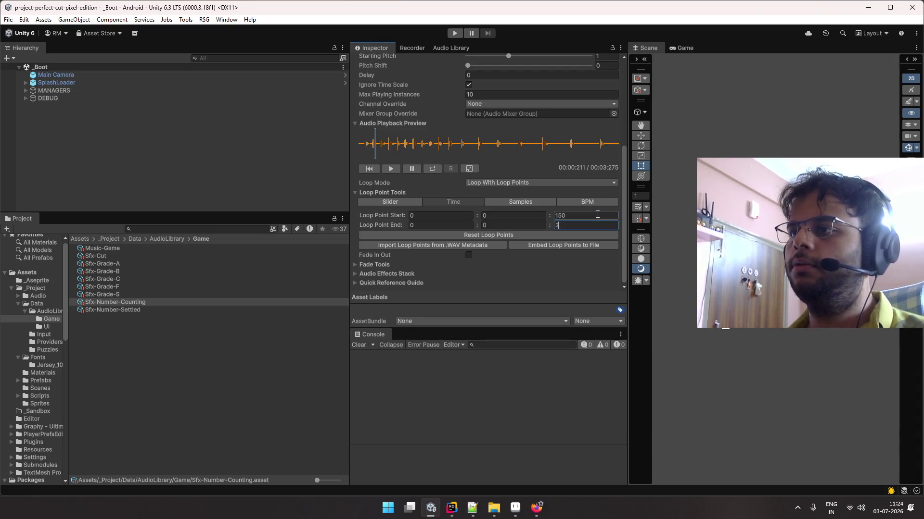
type("60")
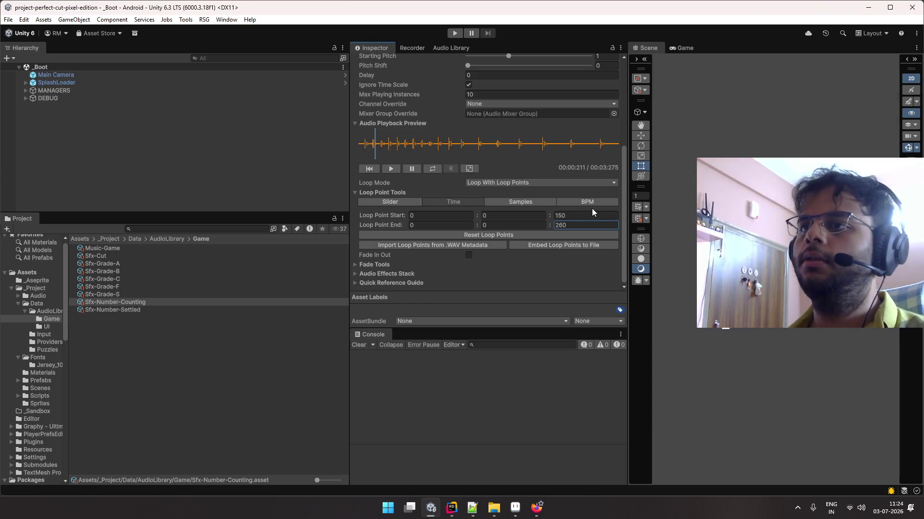
left_click(394, 169)
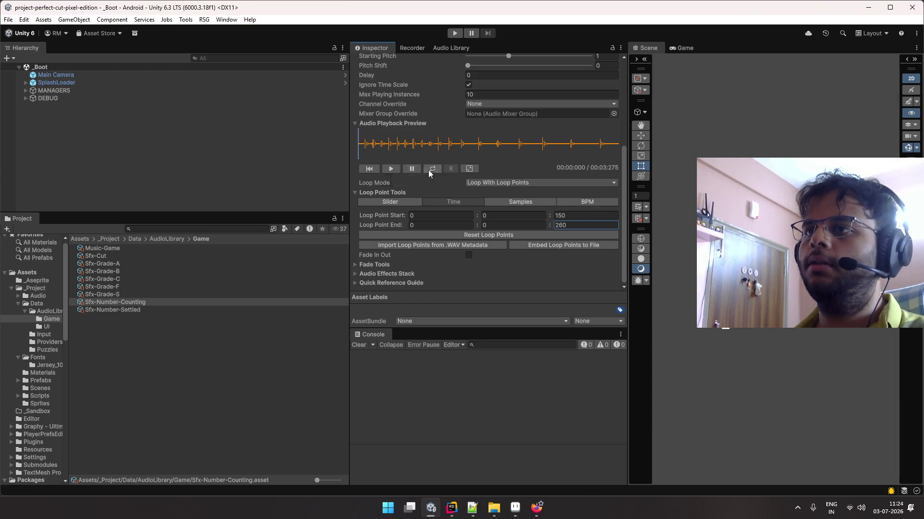
left_click(394, 170)
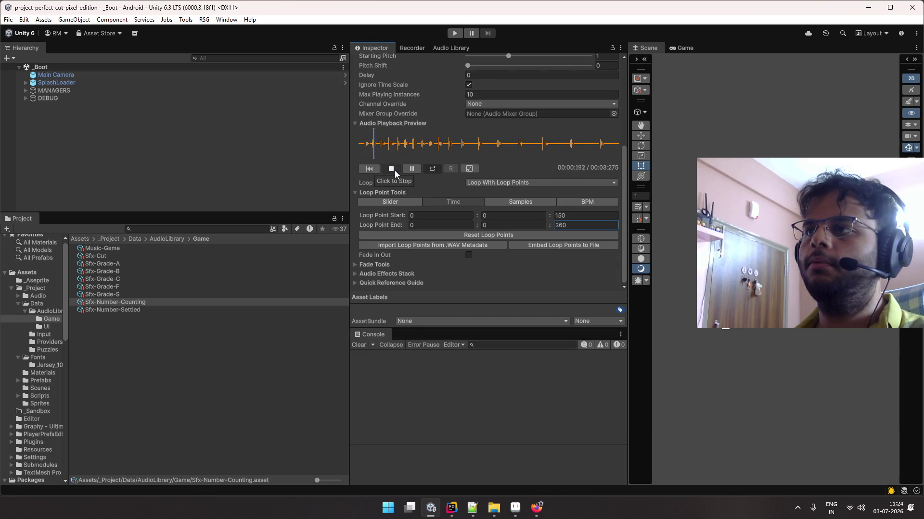
left_click(395, 170)
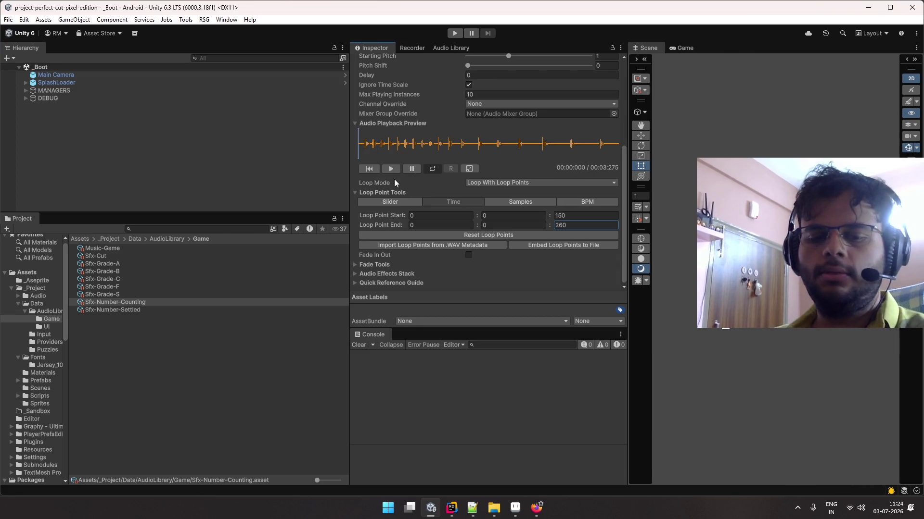
left_click(363, 153)
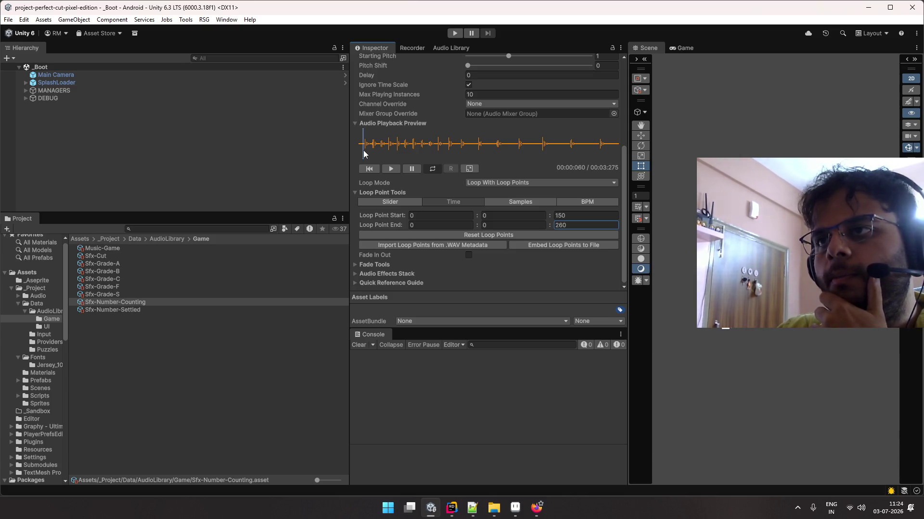
Change the counting sound's loop to start at 0:0:60 and end at 0:0:150
left_click(581, 218)
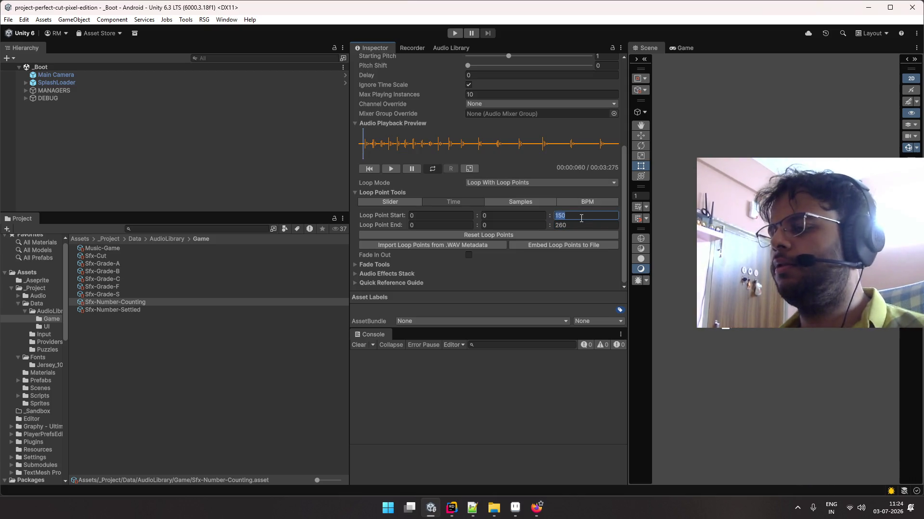
type("60")
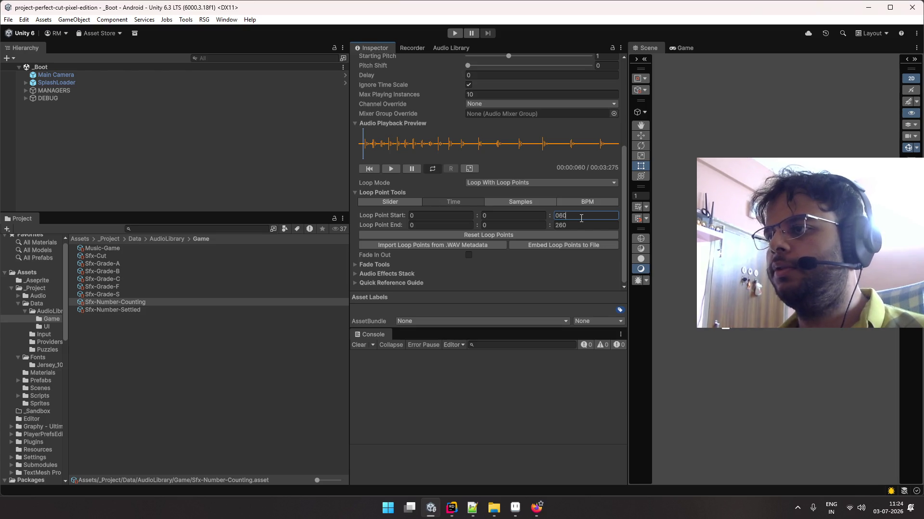
key("Tab")
key("Tab")
key("Tab")
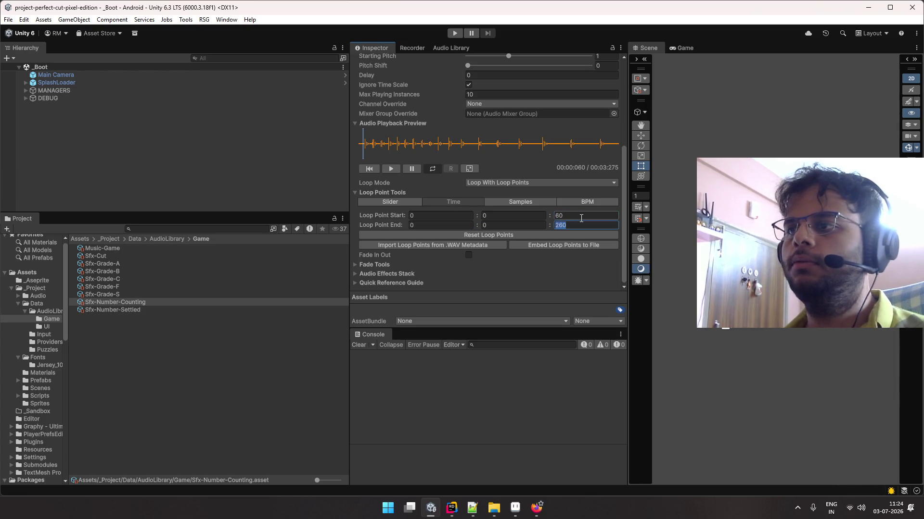
type("150")
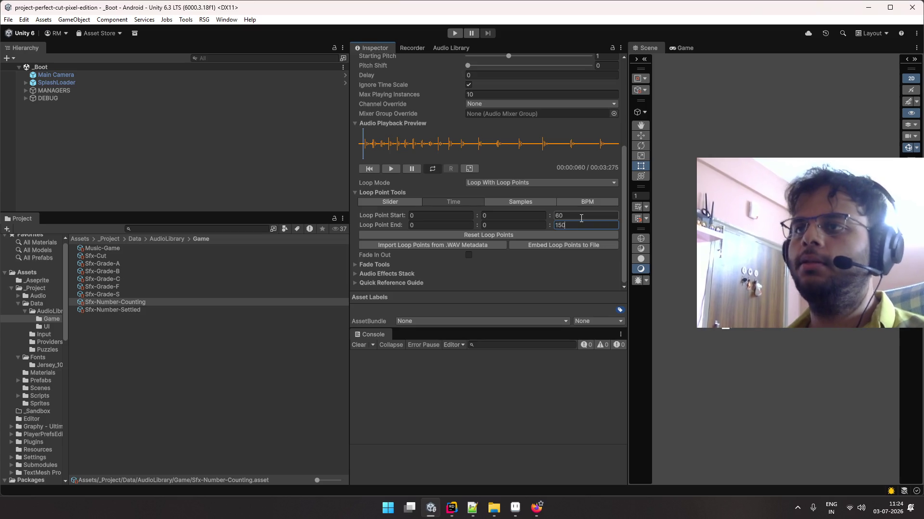
Play and stop the counting sound preview several times to hear the shorter loop
left_click(390, 169)
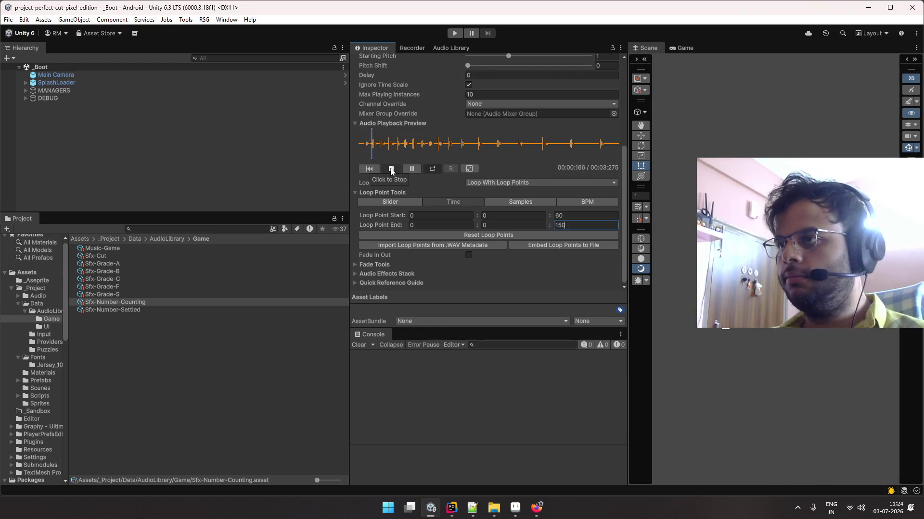
left_click(391, 169)
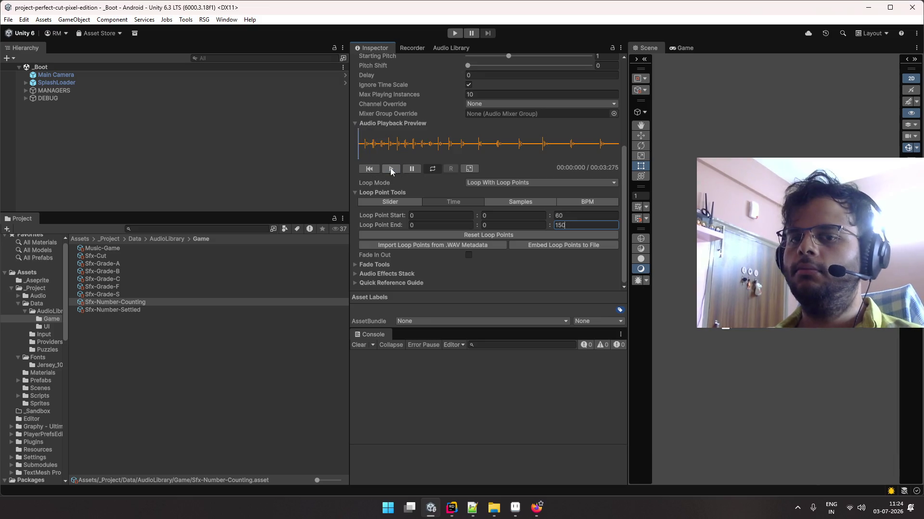
left_click(390, 168)
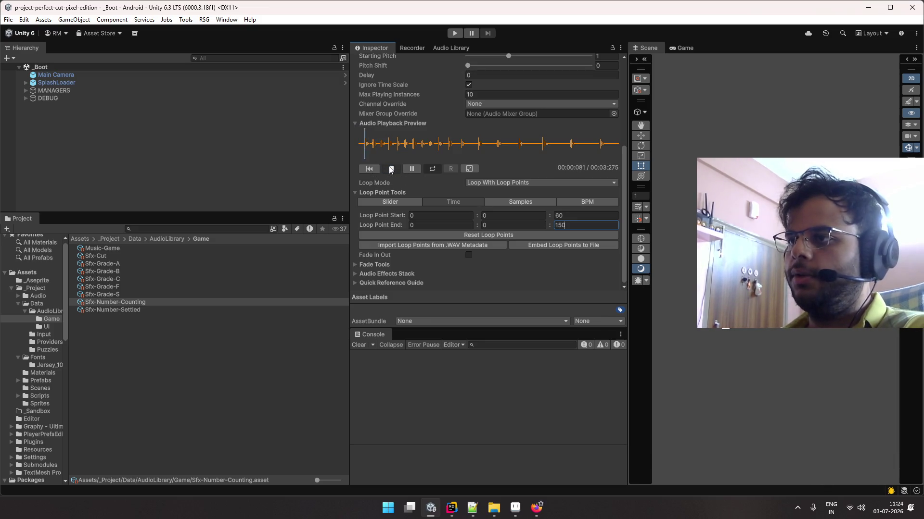
left_click(390, 168)
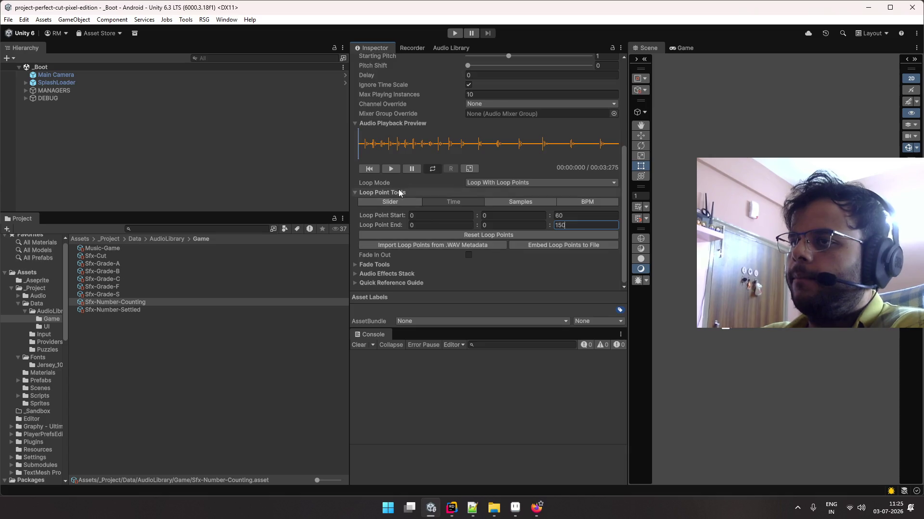
left_click(394, 171)
scroll(493, 183, "up", 5)
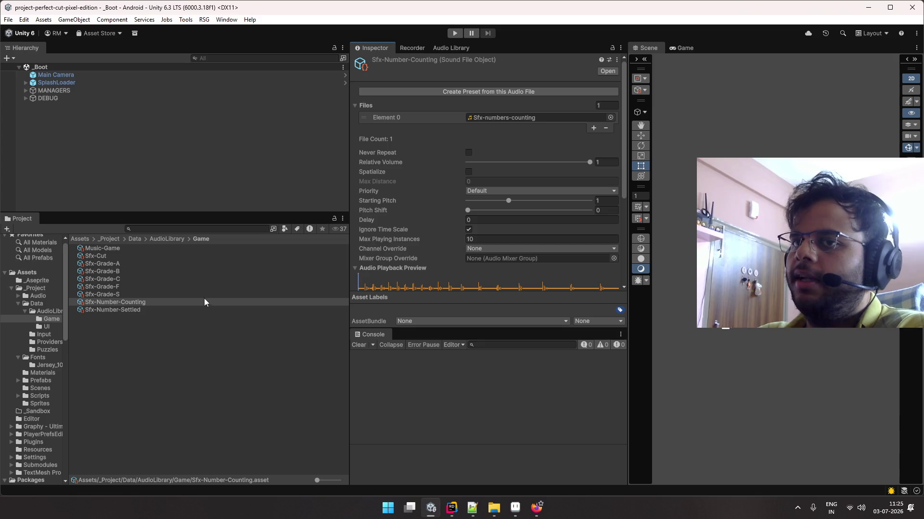
Select the Sfx-Number-Settled sound and replay its preview several times
left_click(202, 311)
scroll(374, 211, "down", 5)
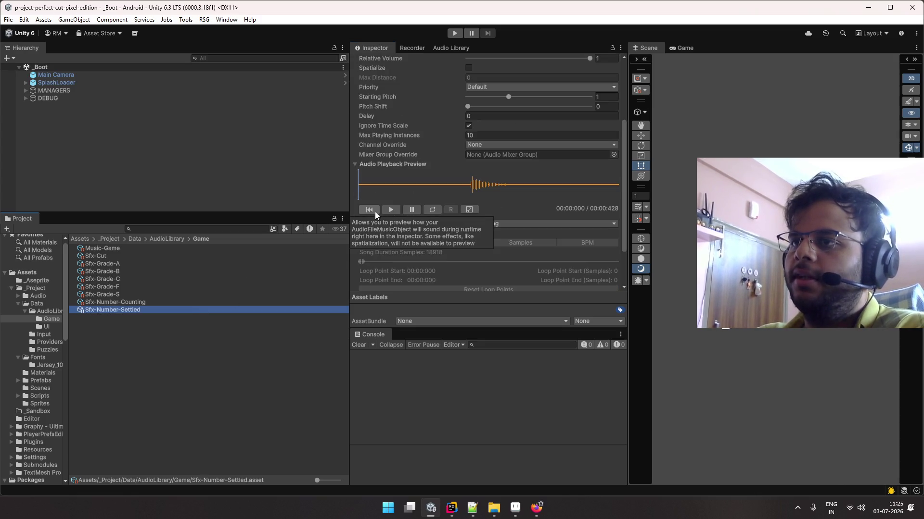
left_click(392, 210)
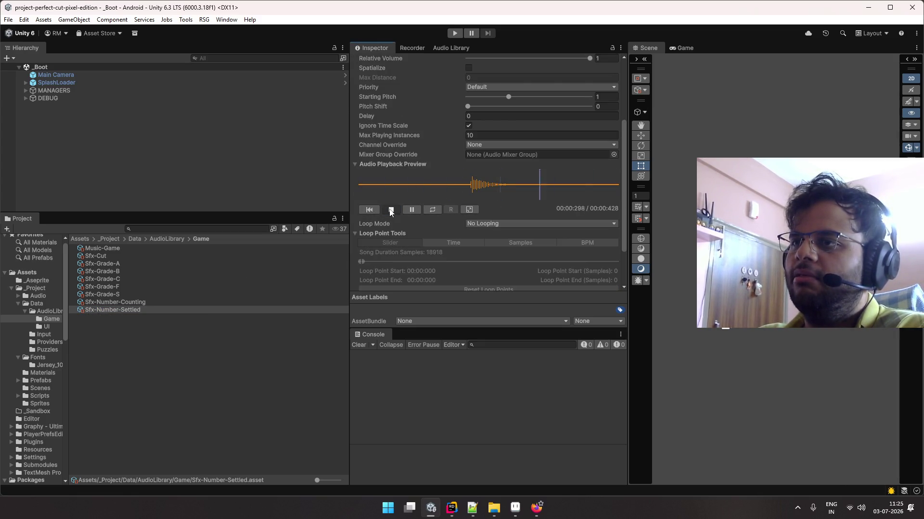
left_click(391, 211)
left_click(390, 210)
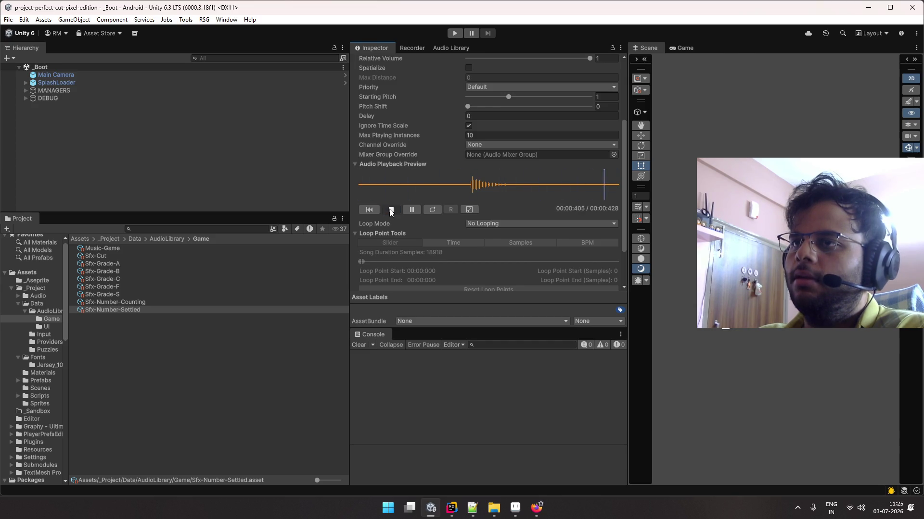
left_click(391, 210)
left_click(391, 210)
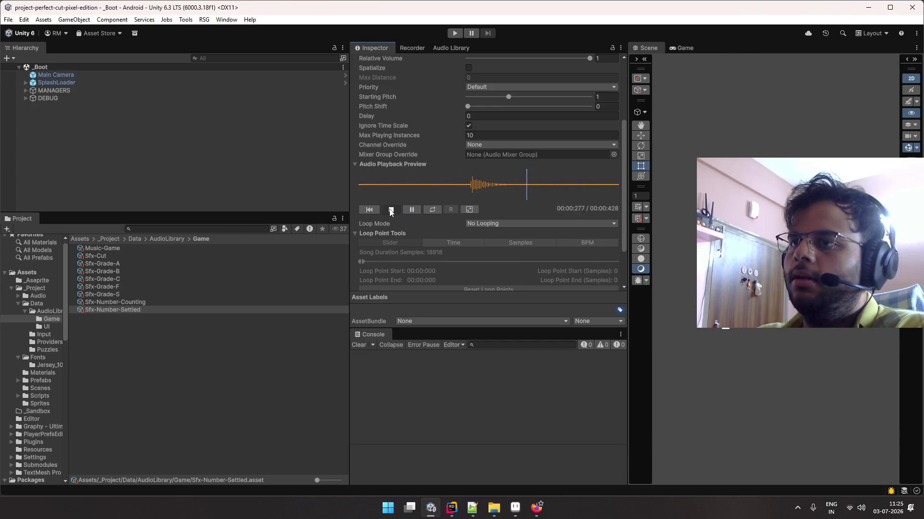
Check the settled sound's loop modes and scrub its waveform, then deselect the asset
left_click(477, 225)
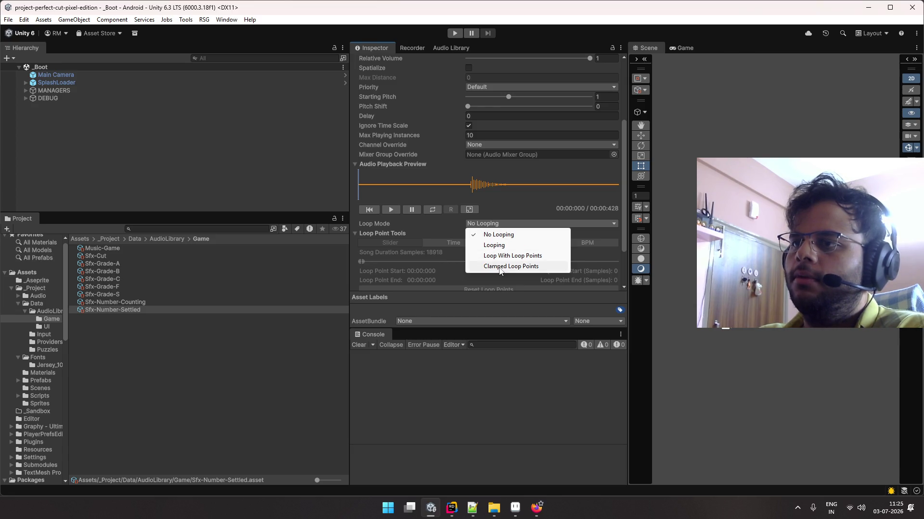
left_click(454, 230)
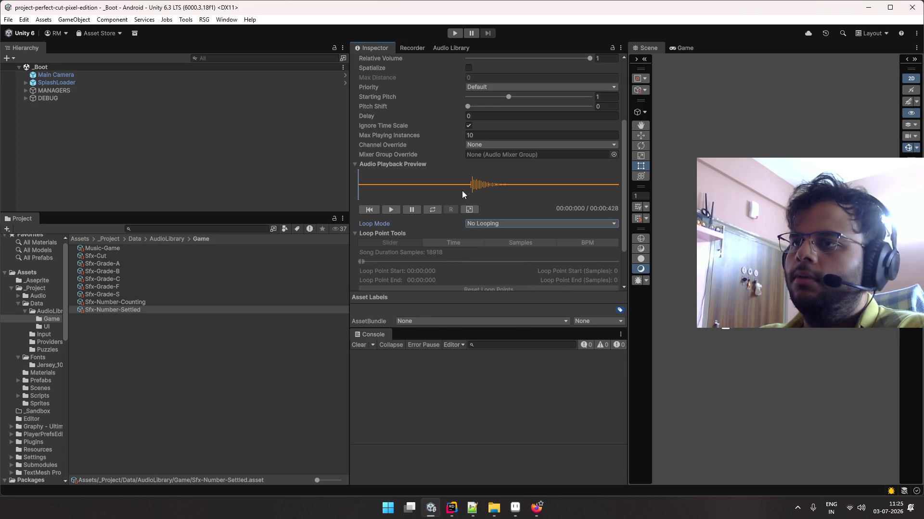
left_click_drag(462, 191, 512, 186)
scroll(512, 185, "down", 3)
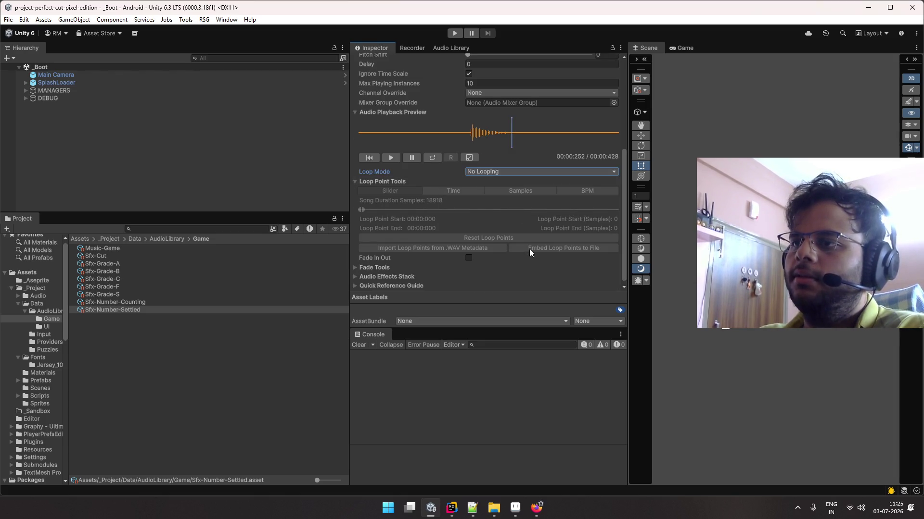
scroll(529, 249, "down", 1)
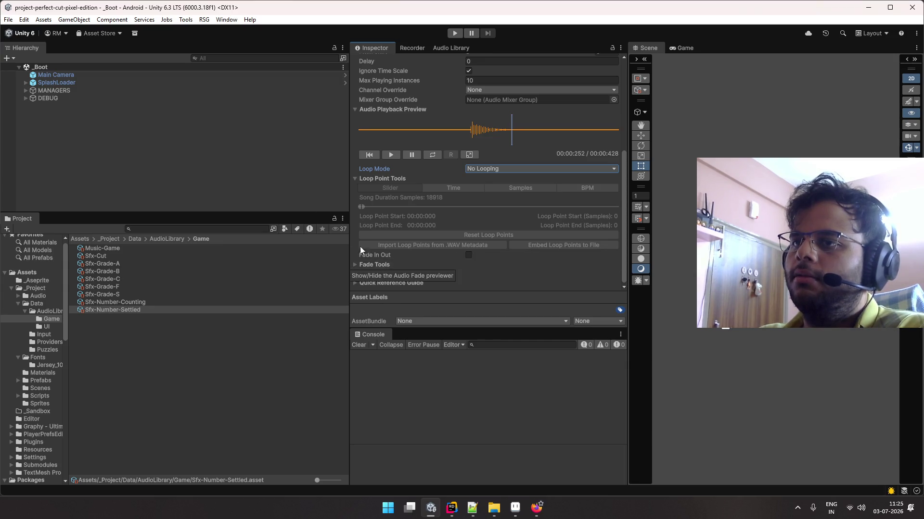
left_click(337, 250)
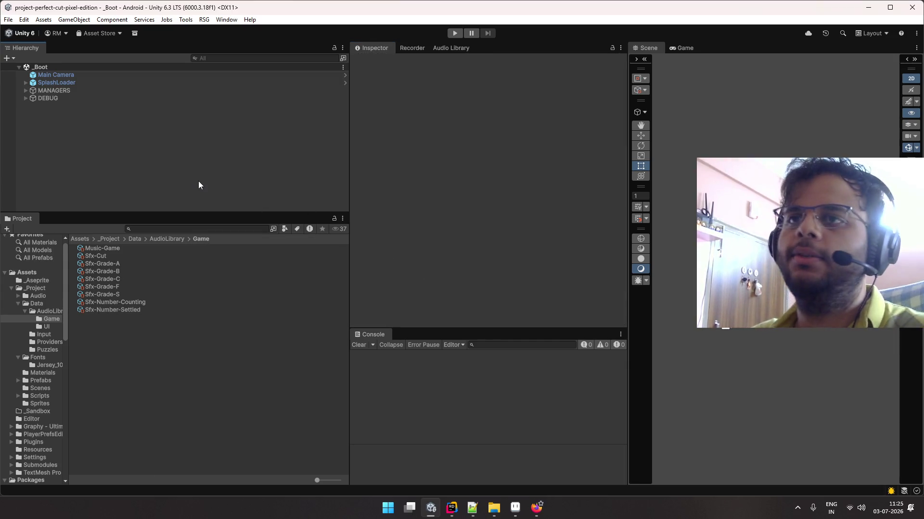
Maximize the Game view and enter play mode
double_click(676, 48)
double_click(9, 48)
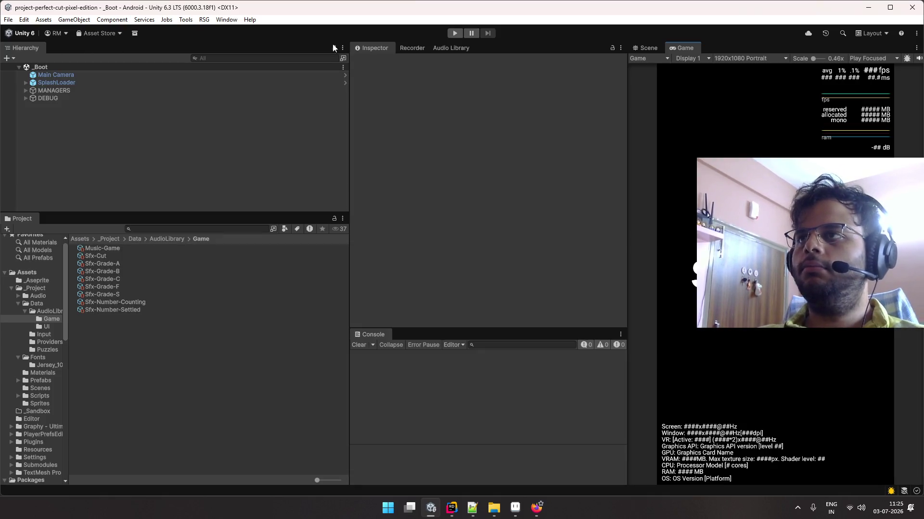
left_click(452, 33)
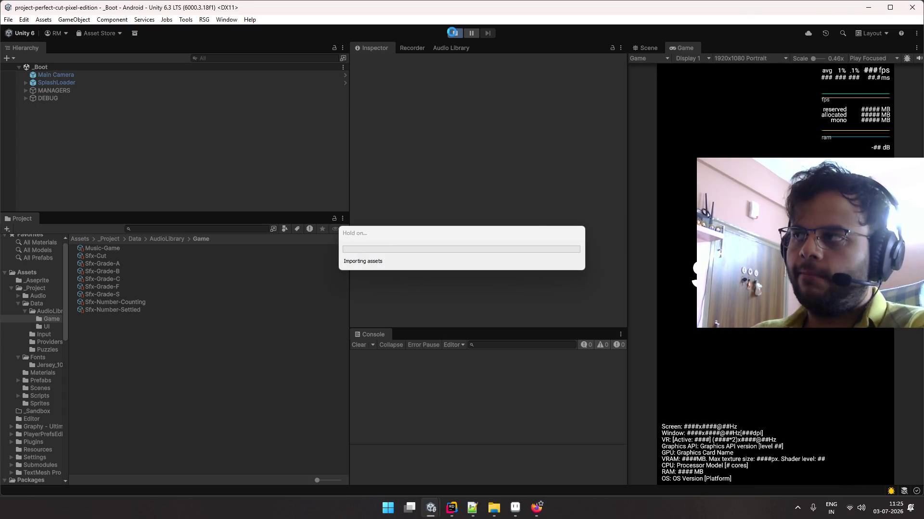
double_click(680, 49)
Pause the background YouTube music on the other desktop and return to Unity
key("ctrl+super+Right")
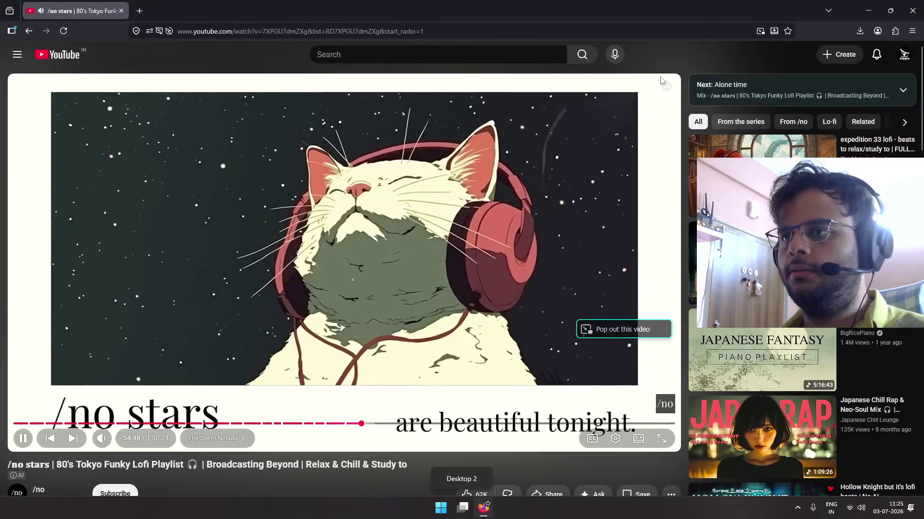
key("space")
key("ctrl+super+Left")
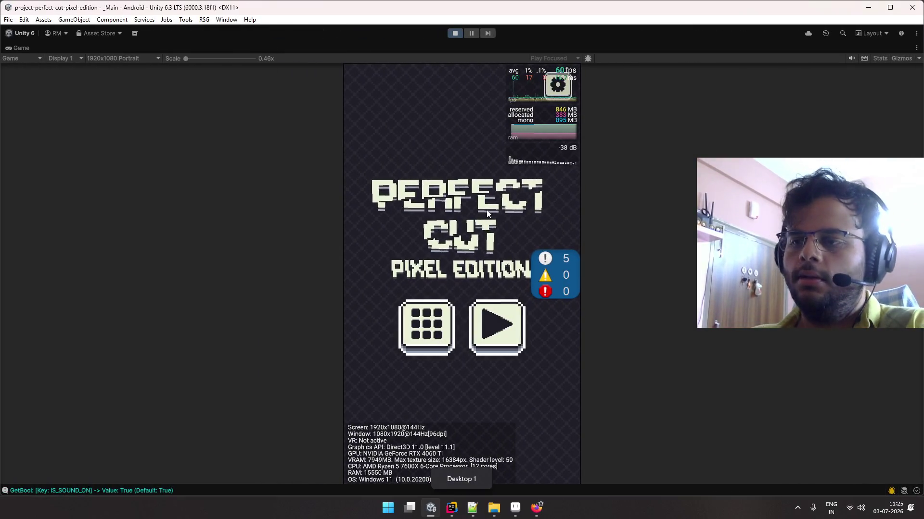
Play Level 1 from the Levels panel and retry the ball cut several times
left_click(436, 331)
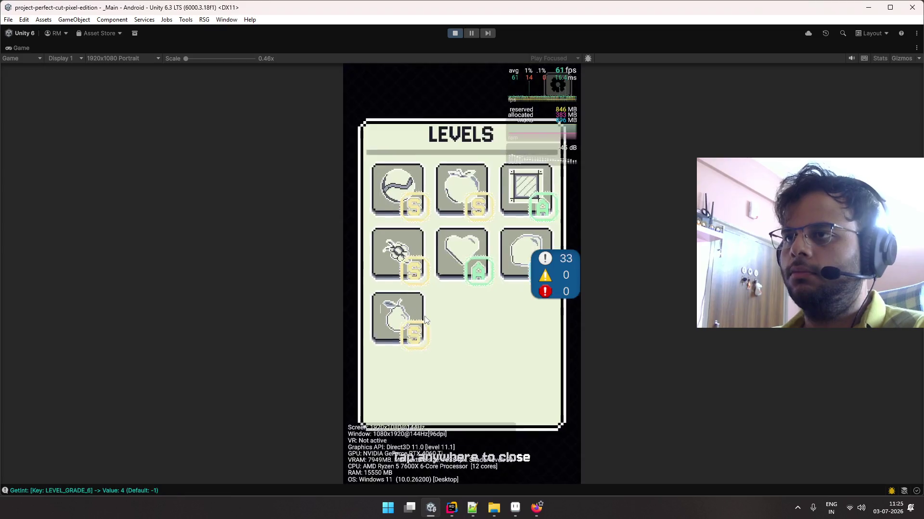
left_click(405, 199)
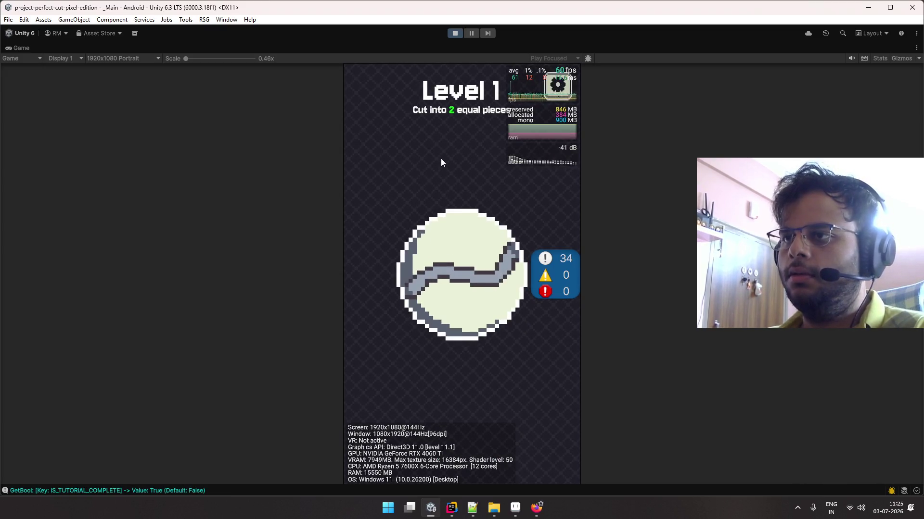
left_click_drag(441, 158, 484, 394)
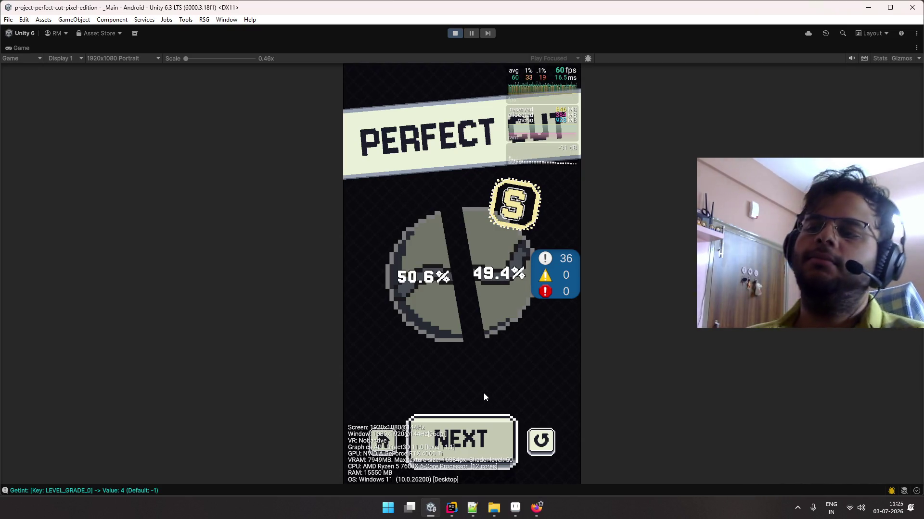
left_click(528, 429)
left_click_drag(439, 169, 480, 379)
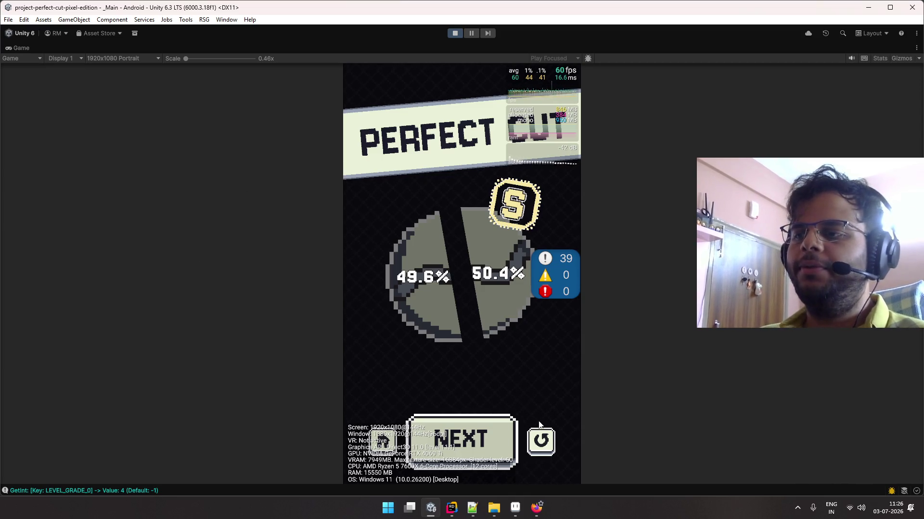
left_click(540, 439)
left_click_drag(425, 166, 529, 408)
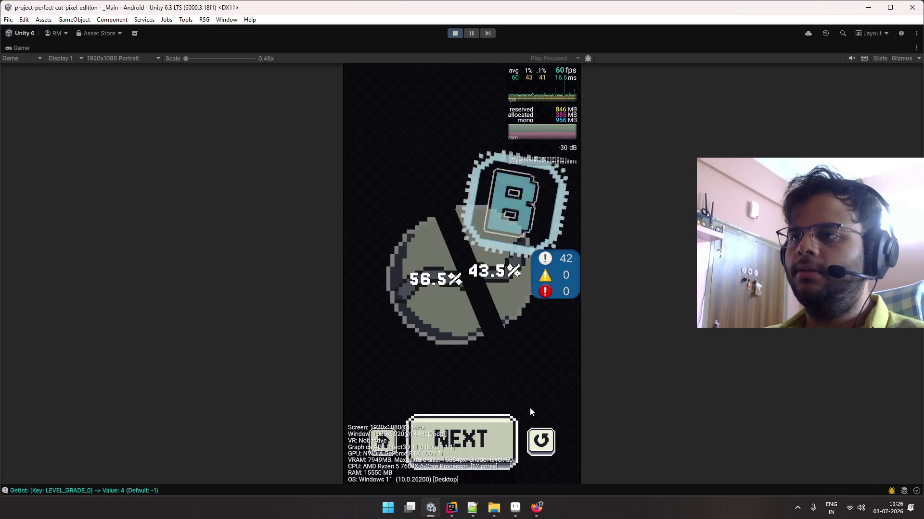
left_click(541, 439)
left_click_drag(396, 177, 530, 385)
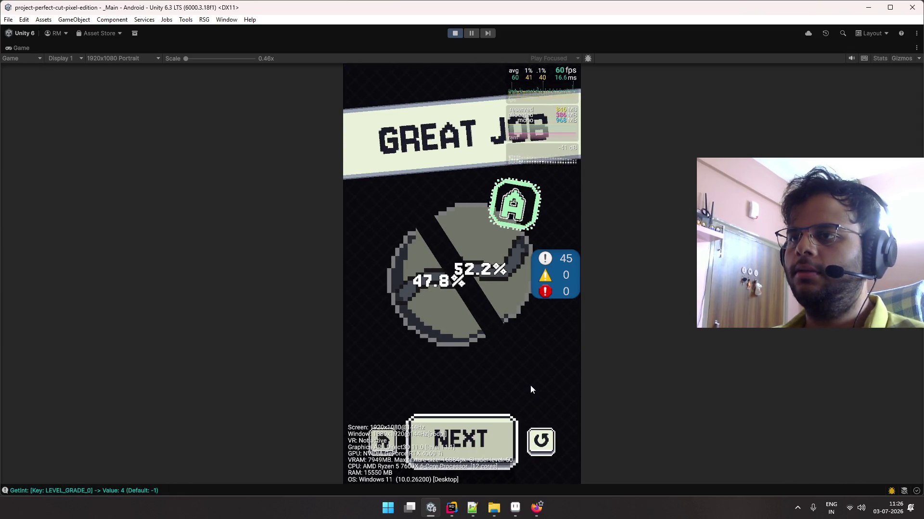
Restore the editor layout, stop play mode, and switch to Rider
double_click(19, 49)
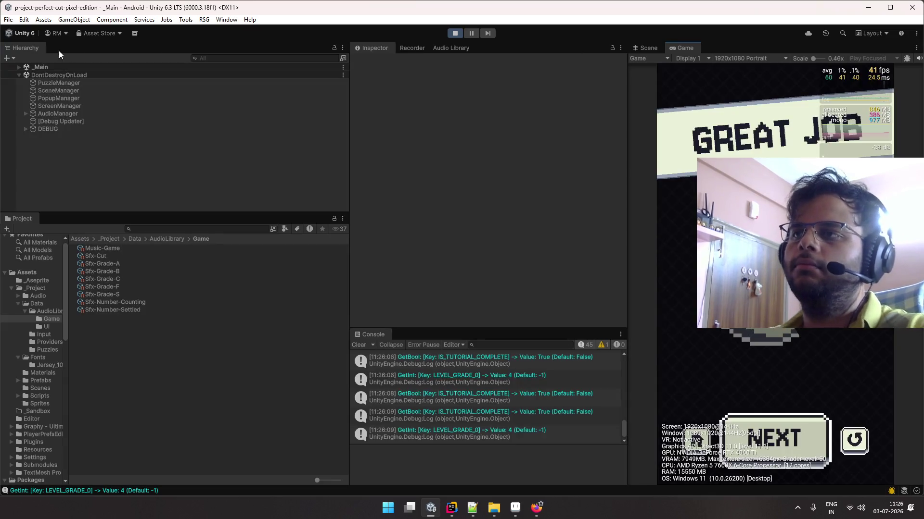
left_click(456, 34)
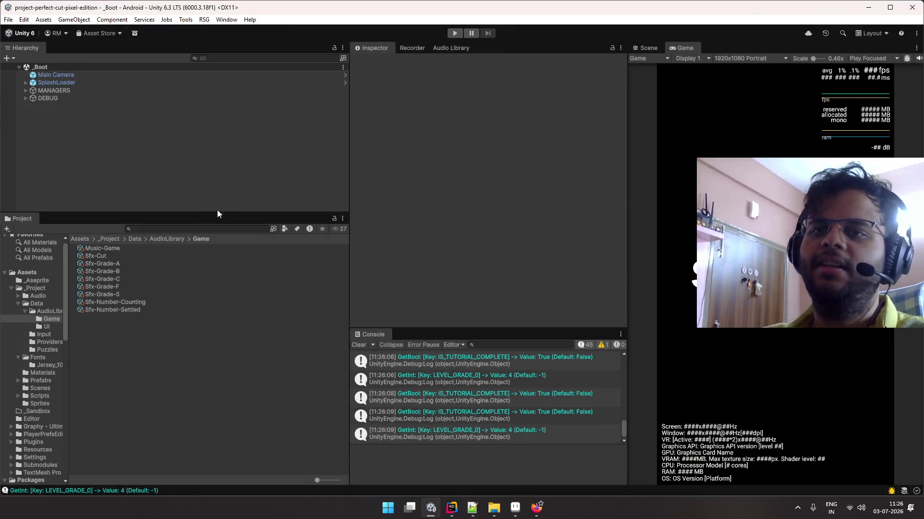
key("alt+Tab")
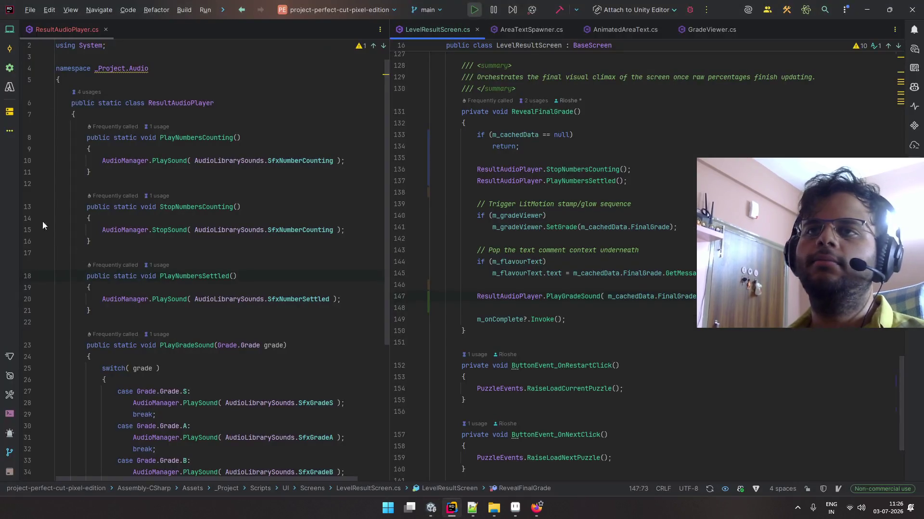
Delete PlayNumbersCounting, StopNumbersCounting and PlayNumbersSettled from ResultAudioPlayer.cs
left_click_drag(166, 242, 27, 143)
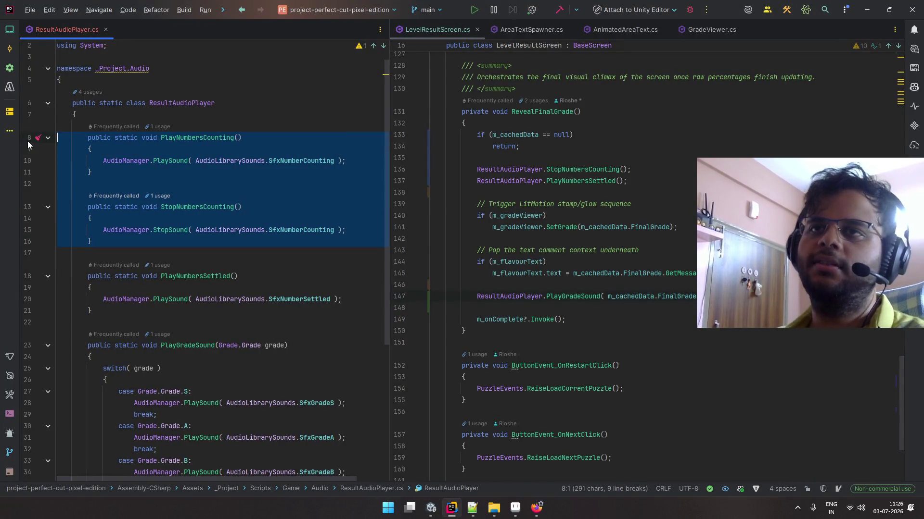
key("BackSpace")
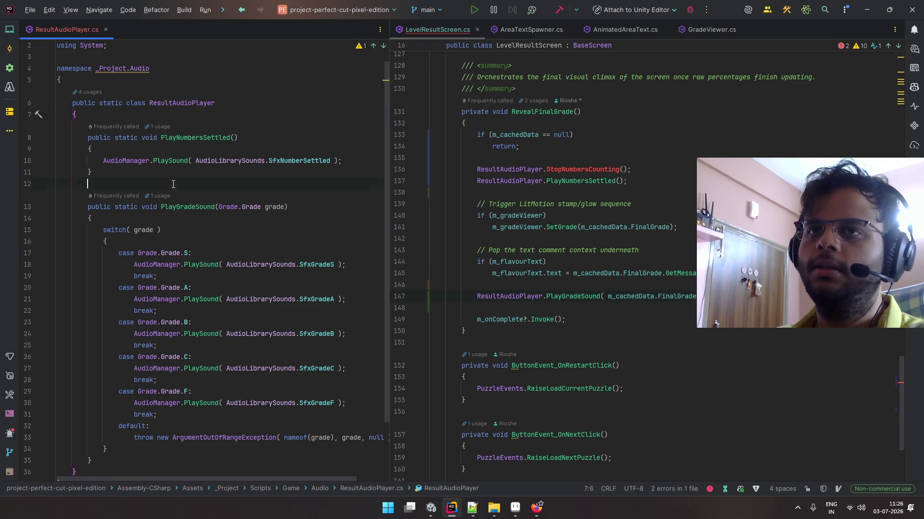
left_click_drag(87, 183, 19, 137)
key("BackSpace")
Remove the counting and settled sound calls from LevelResultScreen.cs and return to Unity
key("BackSpace")
scroll(529, 192, "down", 2)
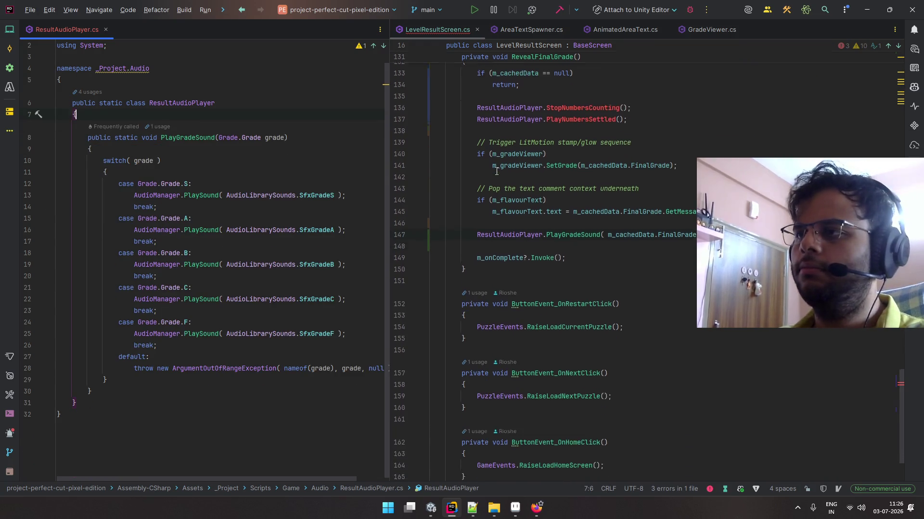
left_click_drag(481, 123, 381, 111)
key("shift+Up")
key("BackSpace")
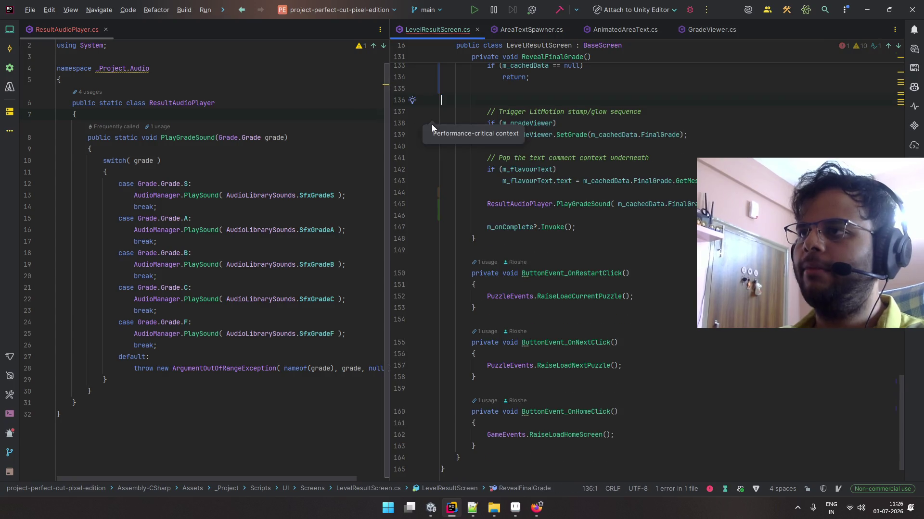
scroll(481, 135, "down", 1)
scroll(562, 146, "up", 15)
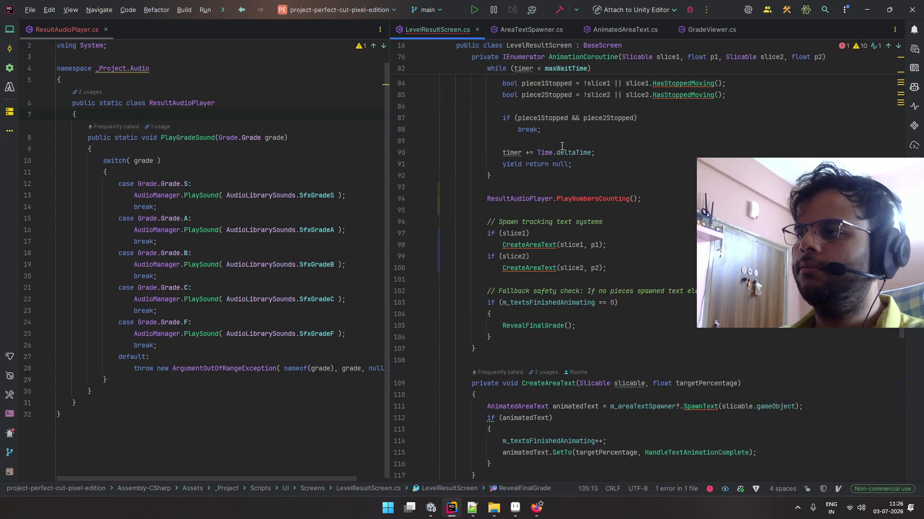
left_click_drag(642, 233, 679, 218)
key("BackSpace")
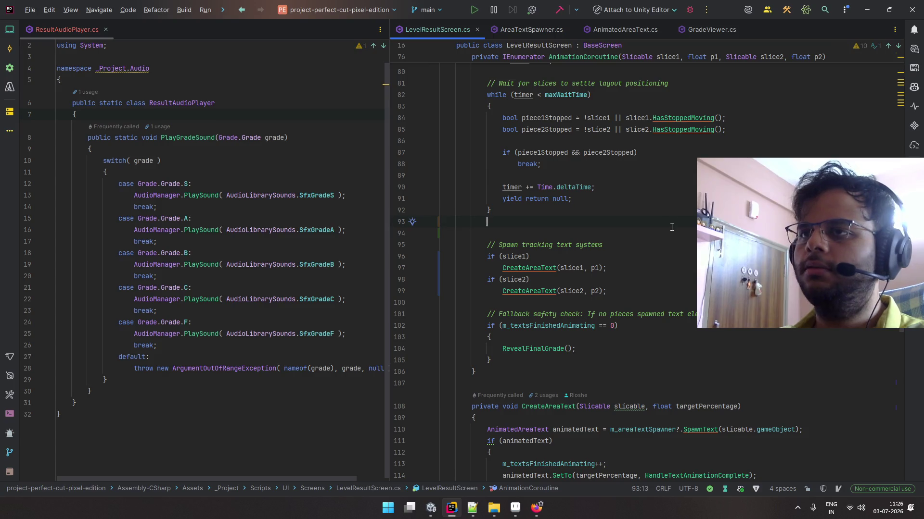
key("Delete")
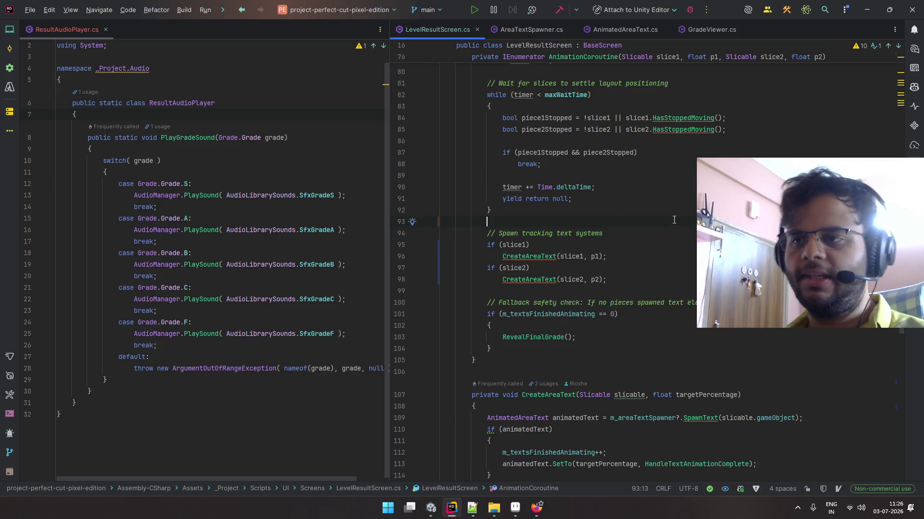
key("alt+Tab")
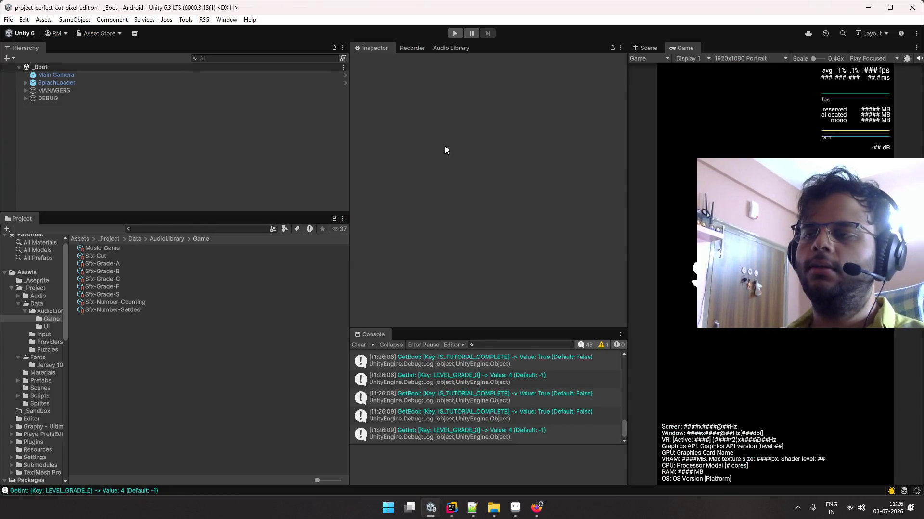
Mark the grading, music and level-sound items with x in the Notepad++ sound to-do list
key("alt+Tab")
left_click(298, 127)
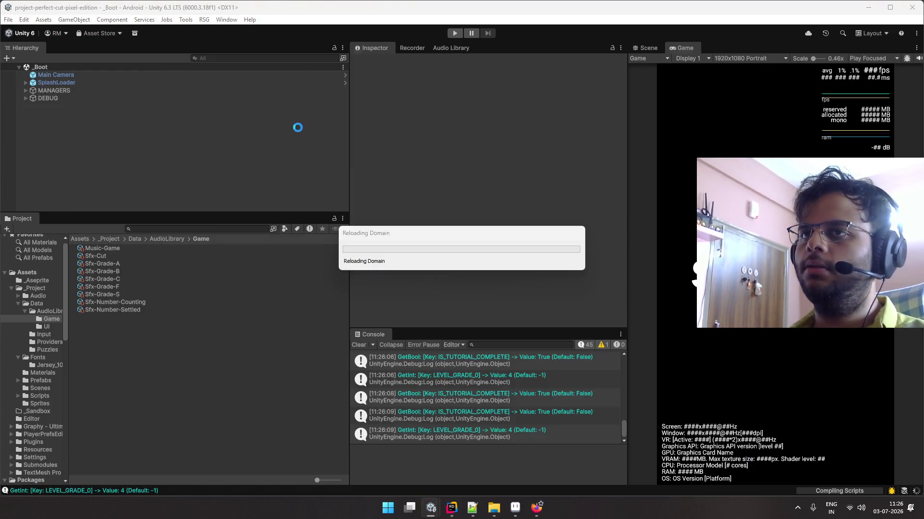
left_click(473, 507)
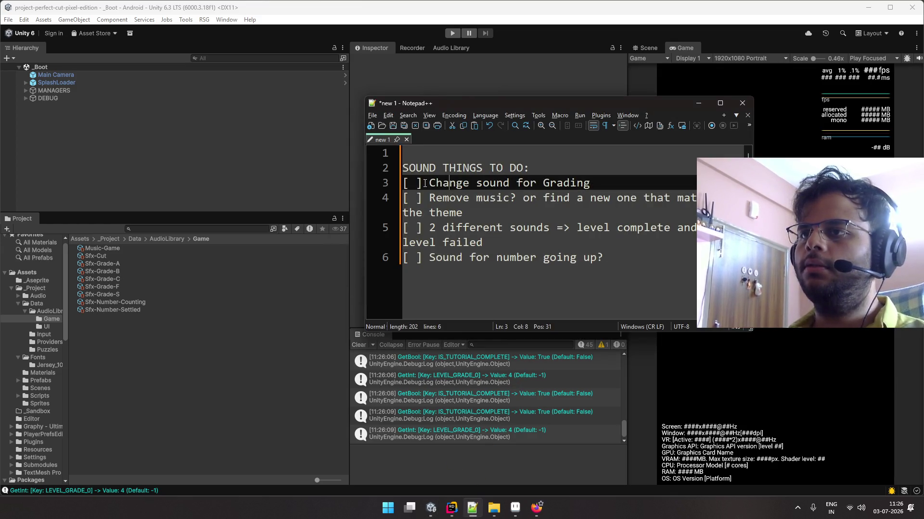
type("x")
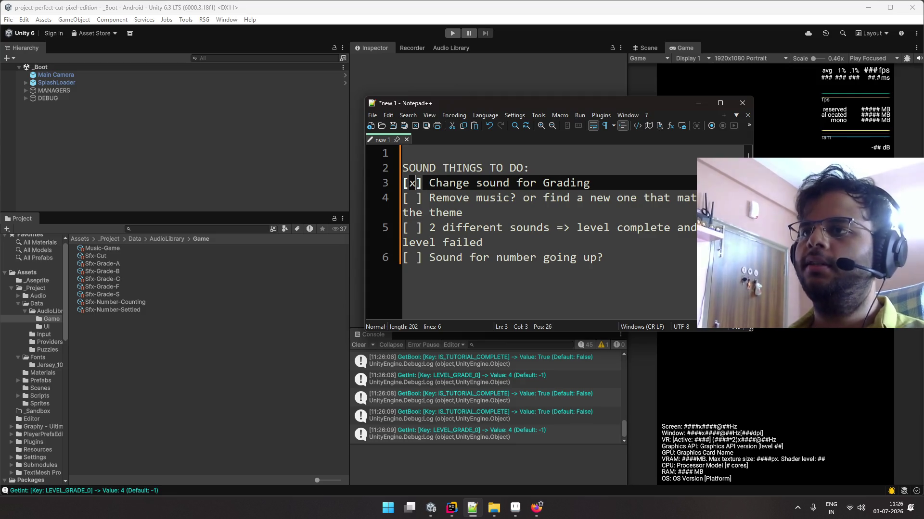
key("Down")
key("Down")
key("Down")
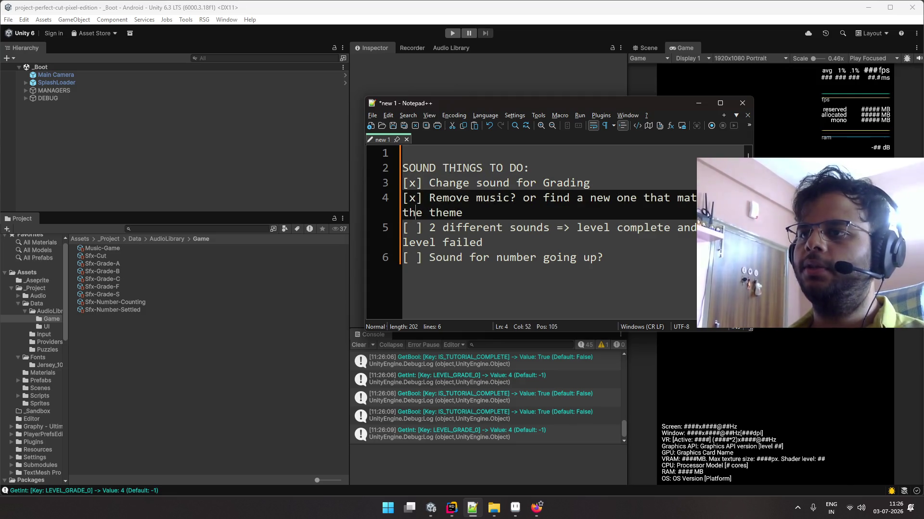
type("x")
key("Down")
key("Down")
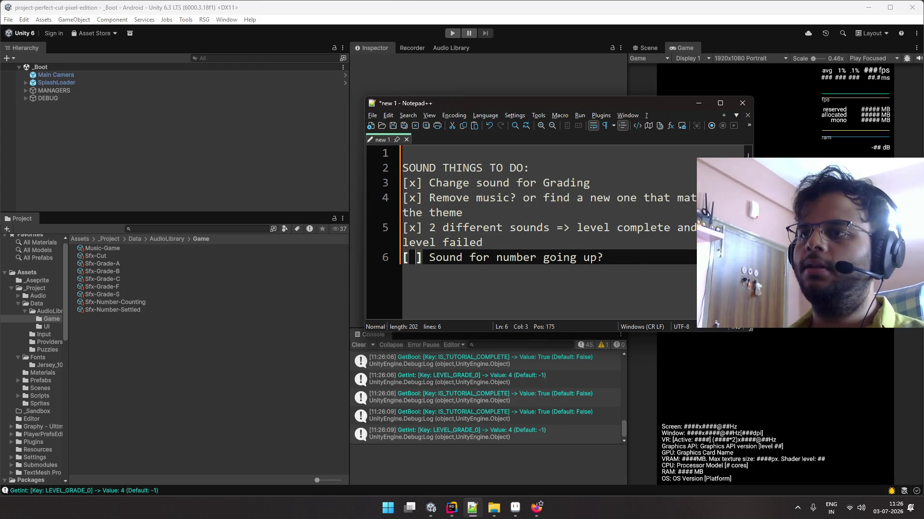
left_click(420, 67)
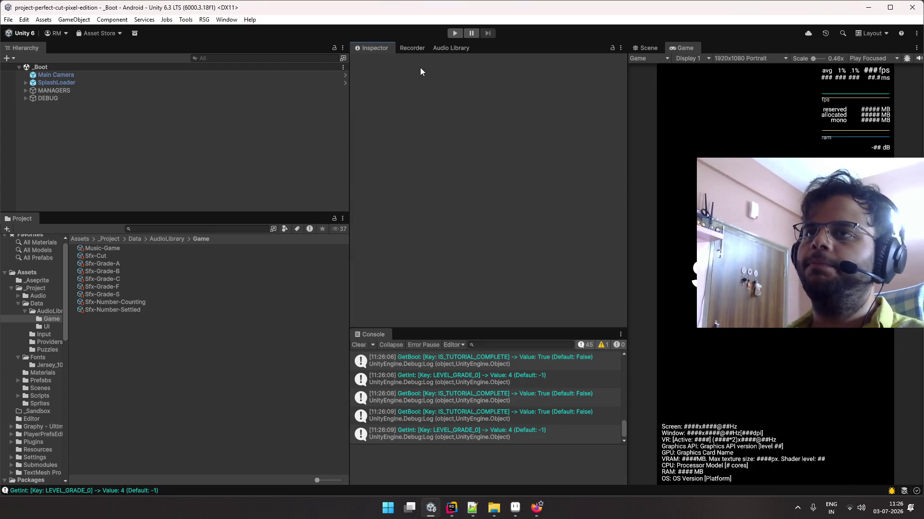
Play Level 7 in a maximized Game view and cut the pear 49.6/50.4 for an S grade
left_click(455, 33)
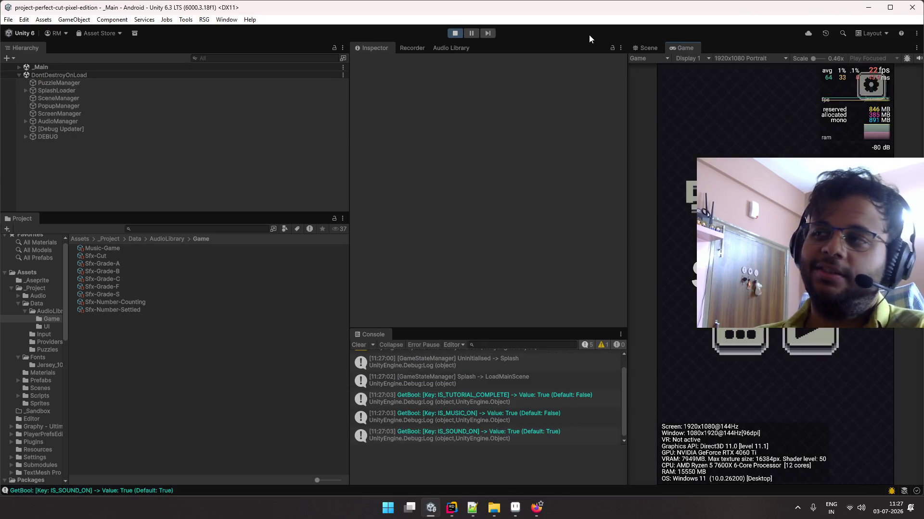
double_click(670, 46)
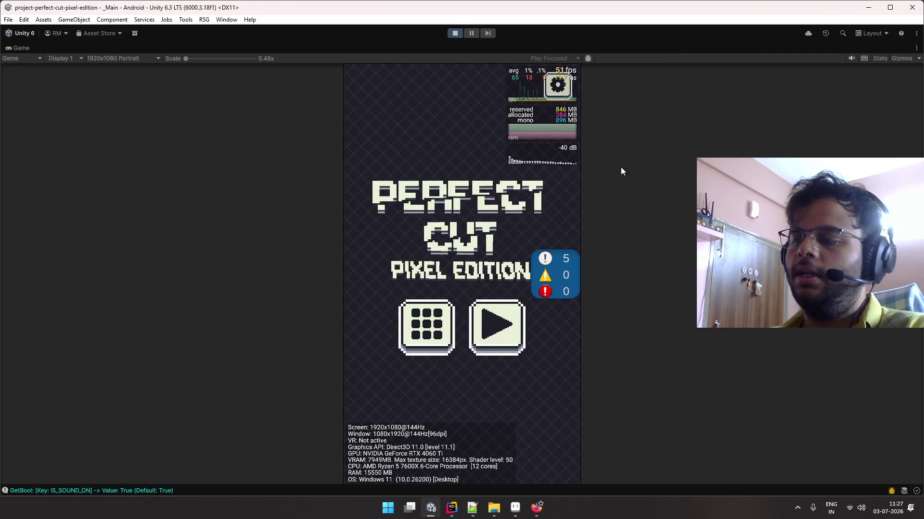
left_click(503, 339)
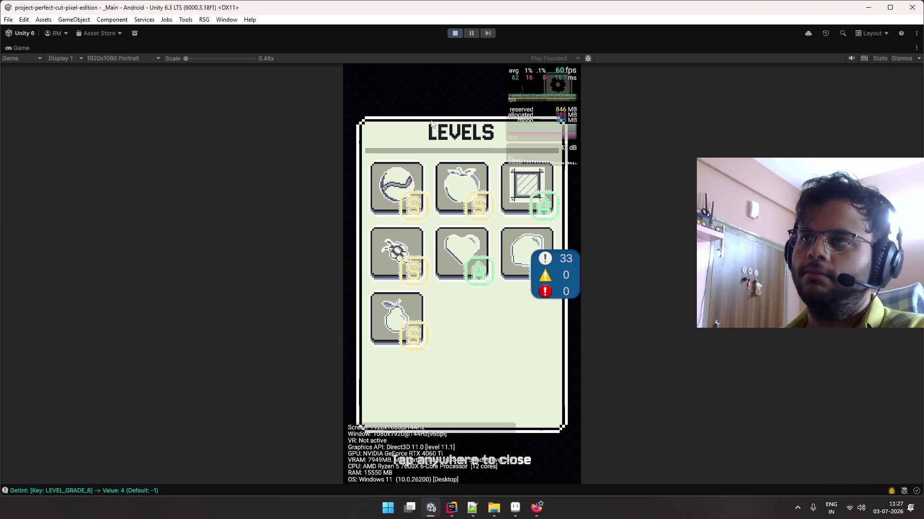
left_click(519, 373)
left_click(495, 327)
mouse_move(412, 157)
left_mouse_down()
mouse_move(504, 354)
mouse_move(510, 390)
left_mouse_up()
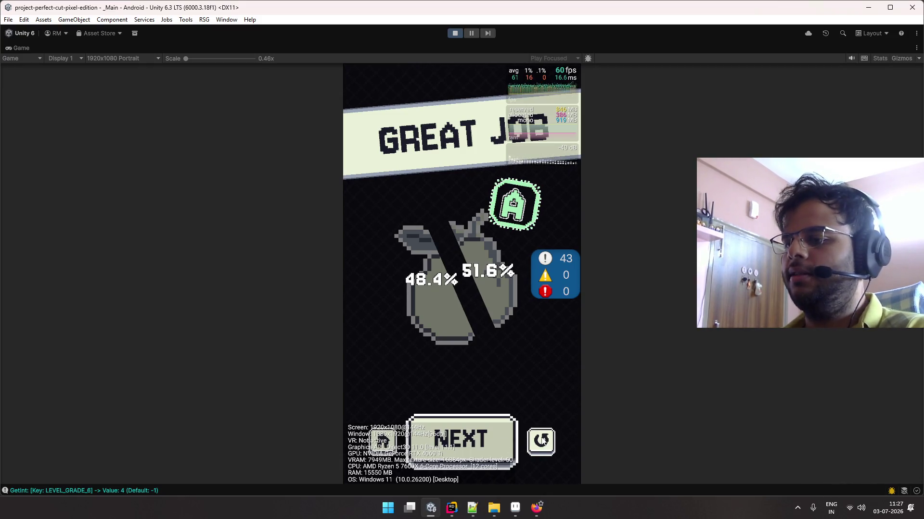
left_click_drag(447, 380, 480, 185)
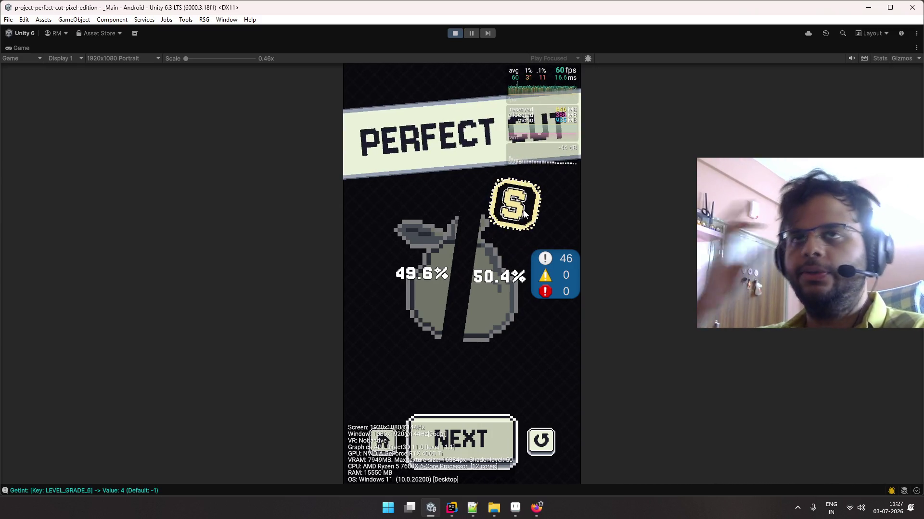
double_click(22, 46)
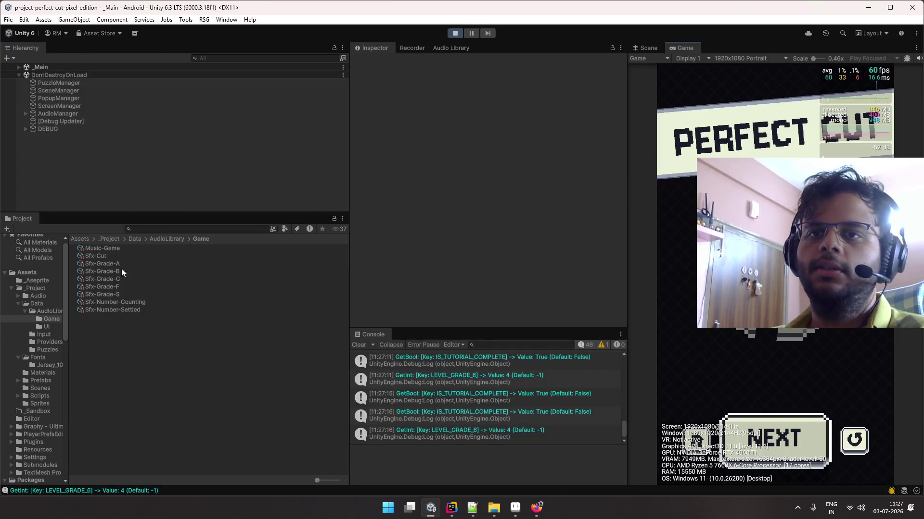
Lower Sfx-Grade-S relative volume from 1 to 0.5 and replay Level 7 three times
left_click(131, 293)
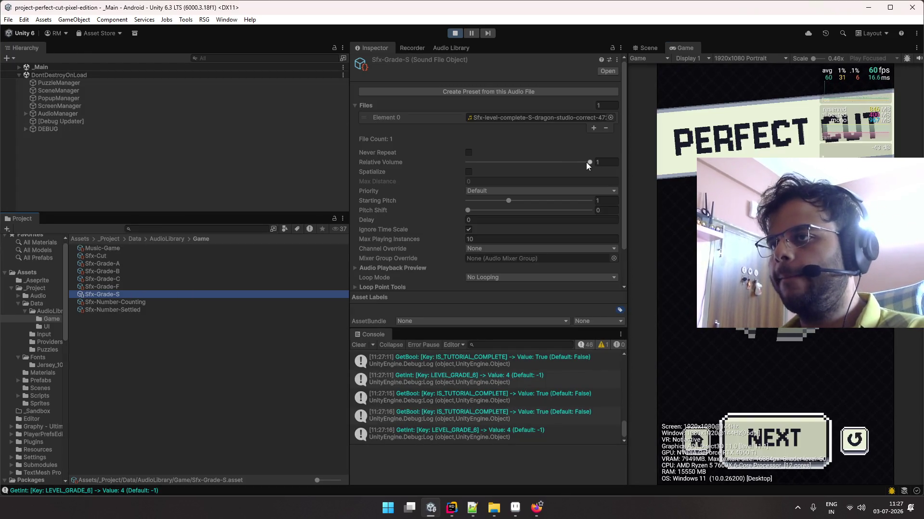
left_click_drag(588, 161, 540, 161)
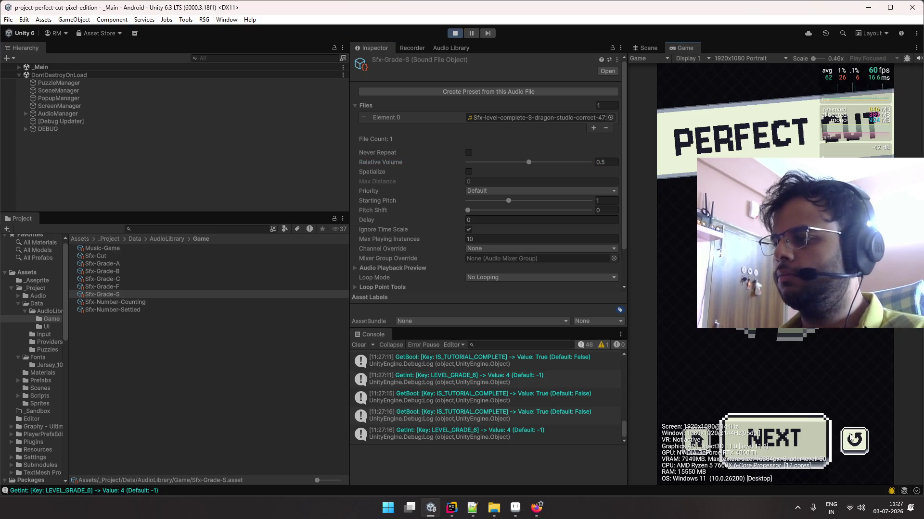
left_click(852, 438)
left_click_drag(773, 317, 769, 380)
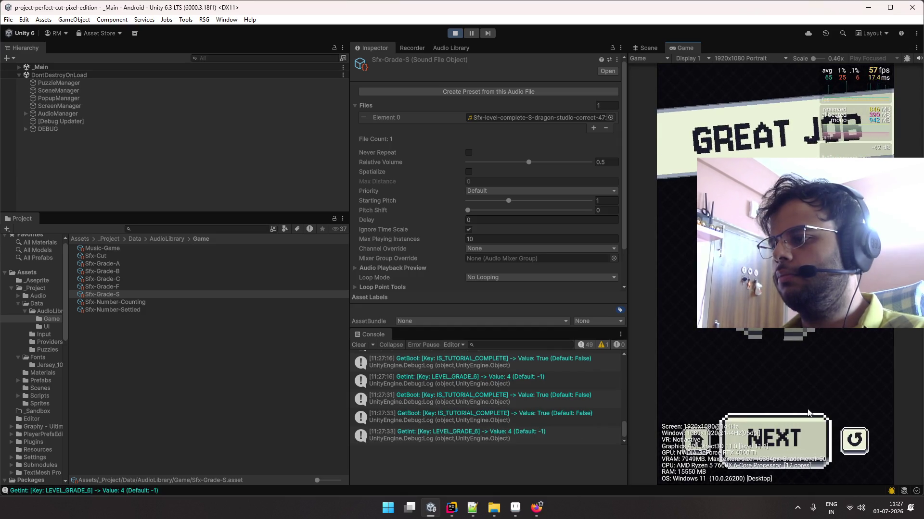
left_click(853, 440)
left_click_drag(773, 318, 774, 392)
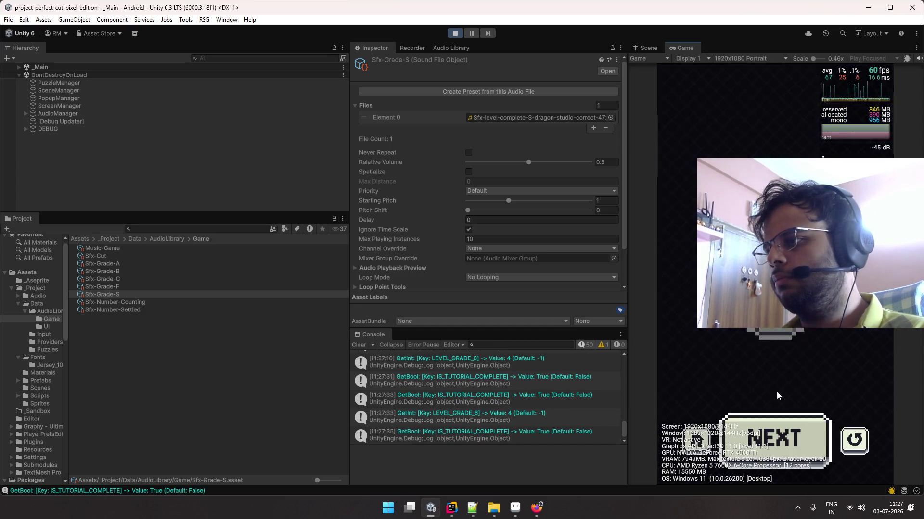
left_click(855, 440)
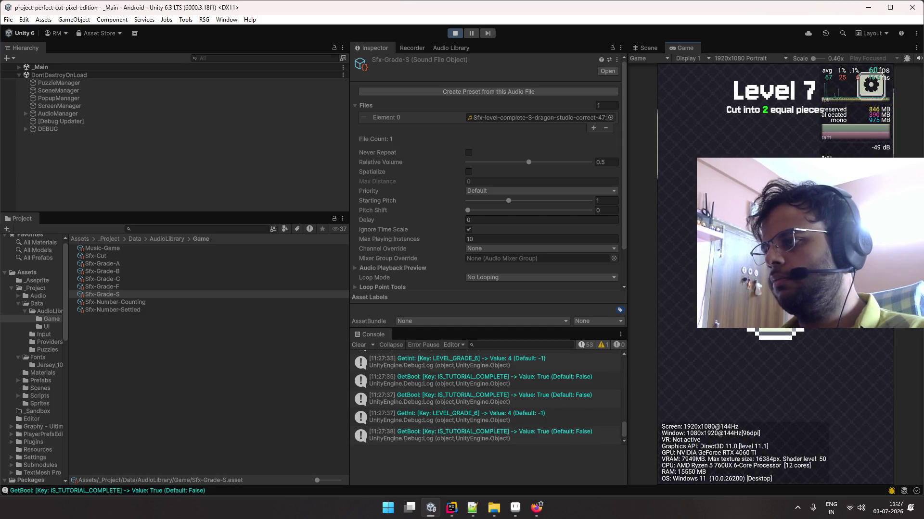
left_click_drag(773, 317, 772, 385)
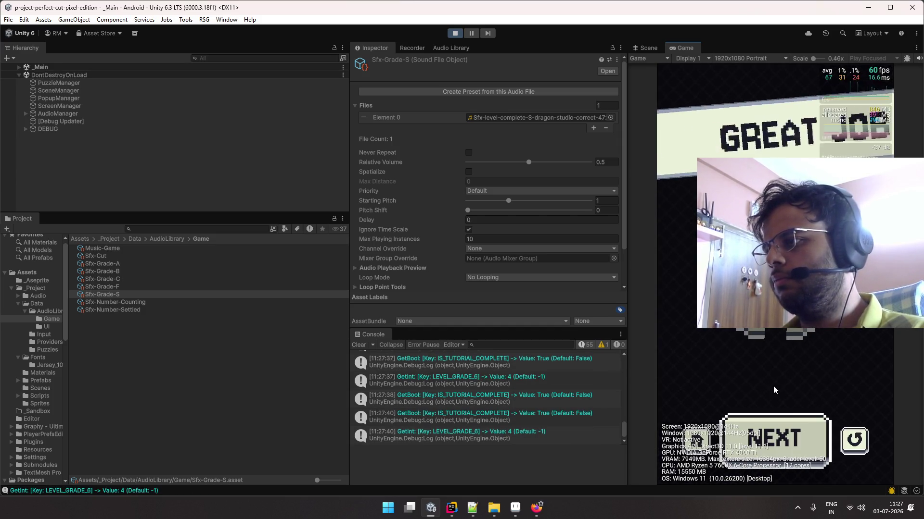
Play Level 1, revisit the S-grade volume value, and select AudioManager to show its volume settings
left_click(814, 437)
left_click(754, 338)
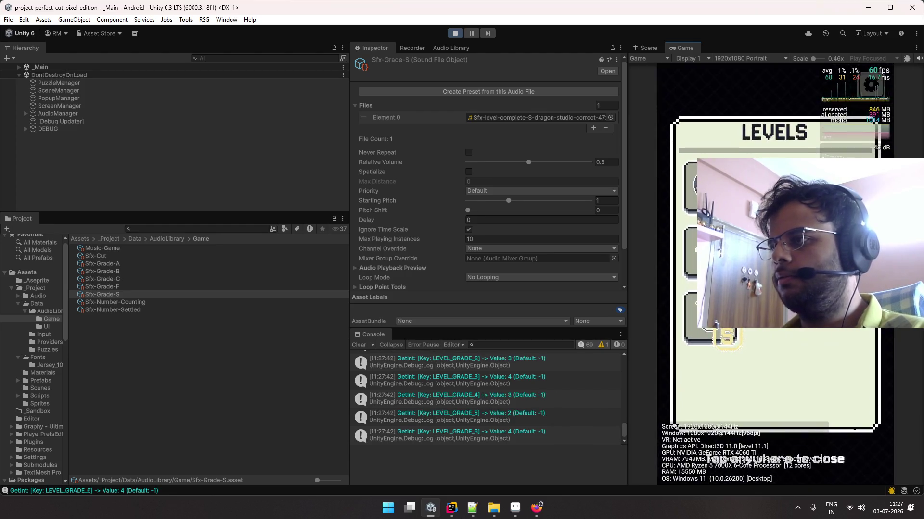
left_click(784, 405)
left_click_drag(784, 406, 785, 407)
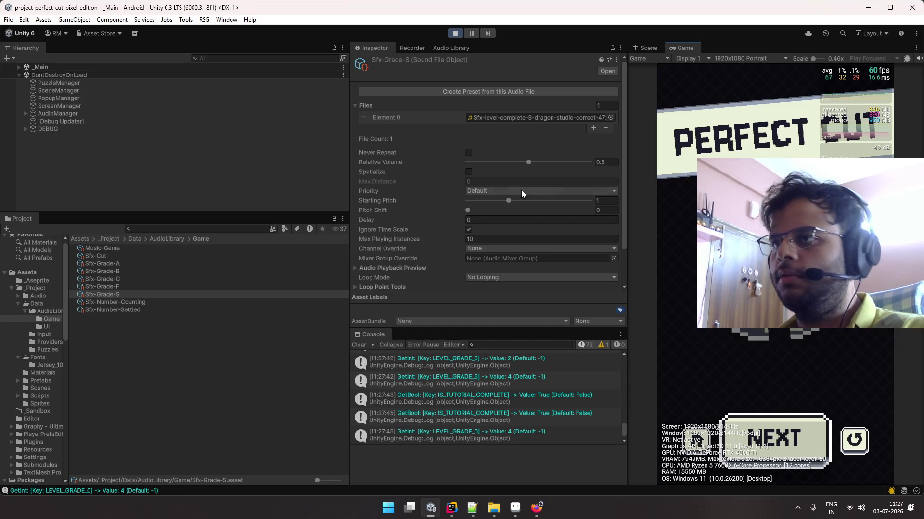
left_click(519, 163)
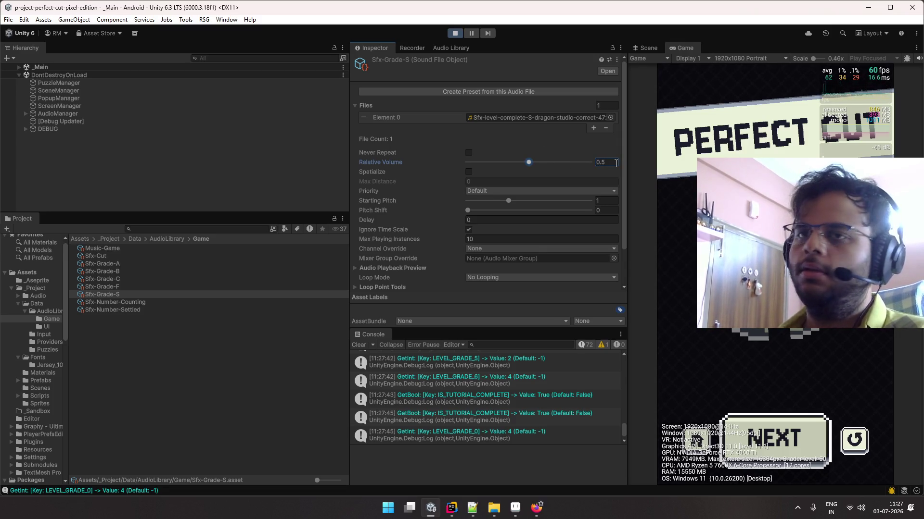
left_click(72, 114)
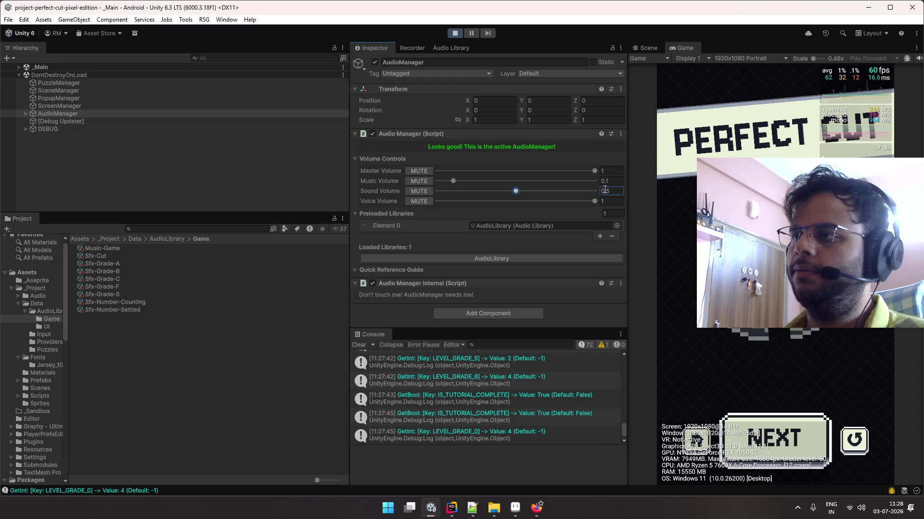
Replay Level 1 and cut its shape to hear the current sound volume
left_click(859, 436)
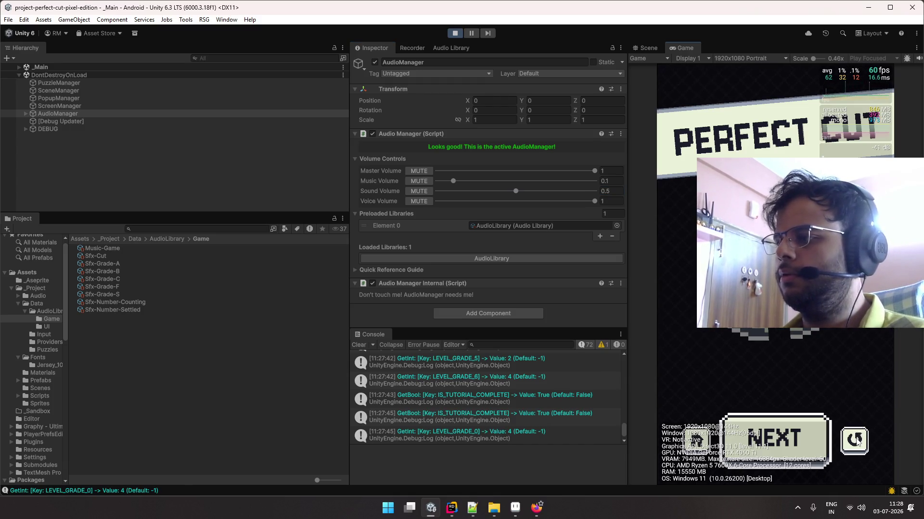
left_click(857, 440)
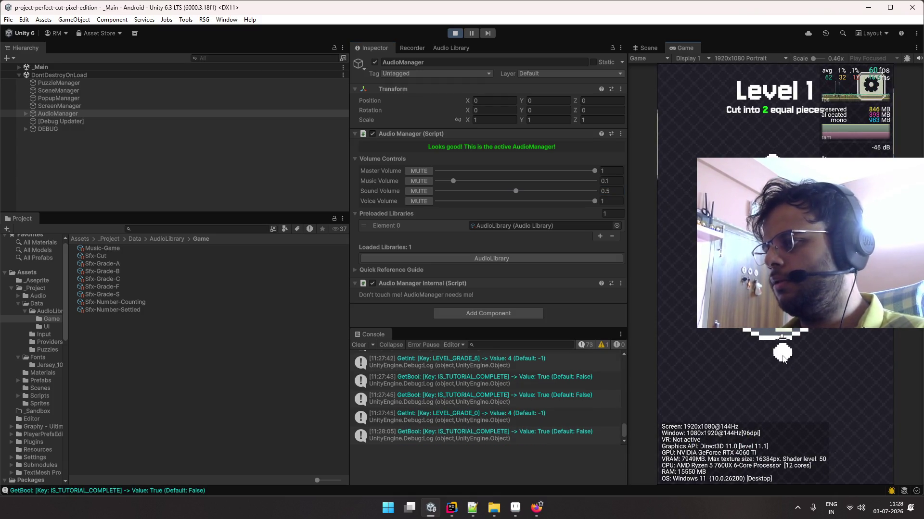
left_click_drag(783, 358, 778, 380)
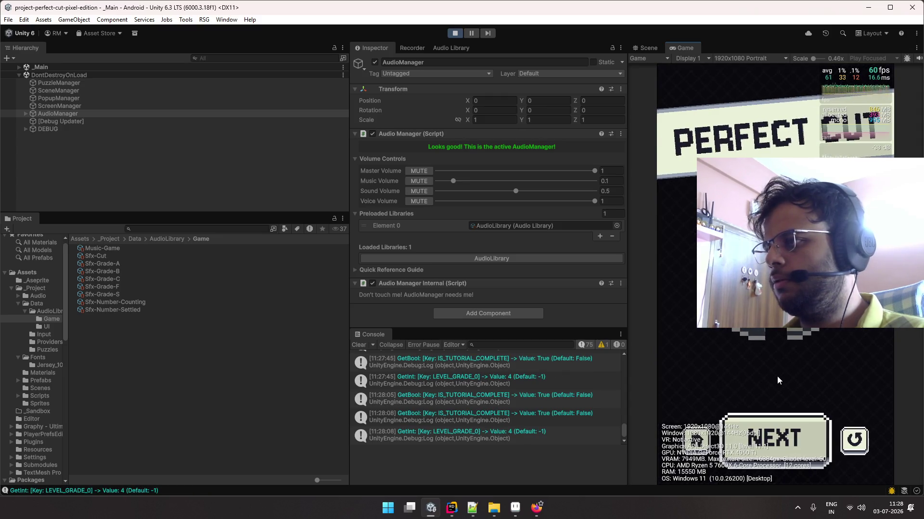
Clear part of the Sound Volume value and replay Level 1 with two test cuts
left_click(614, 192)
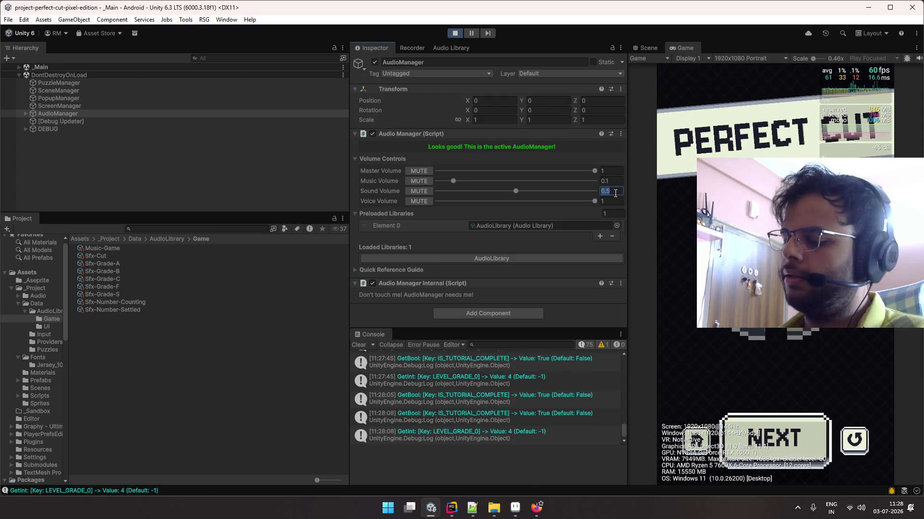
key("BackSpace")
key("BackSpace")
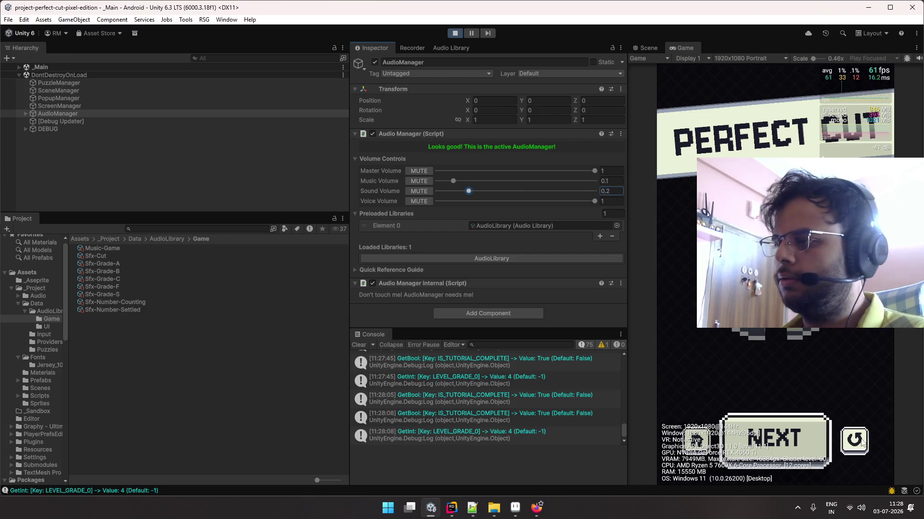
left_click(855, 440)
left_click_drag(772, 313, 773, 377)
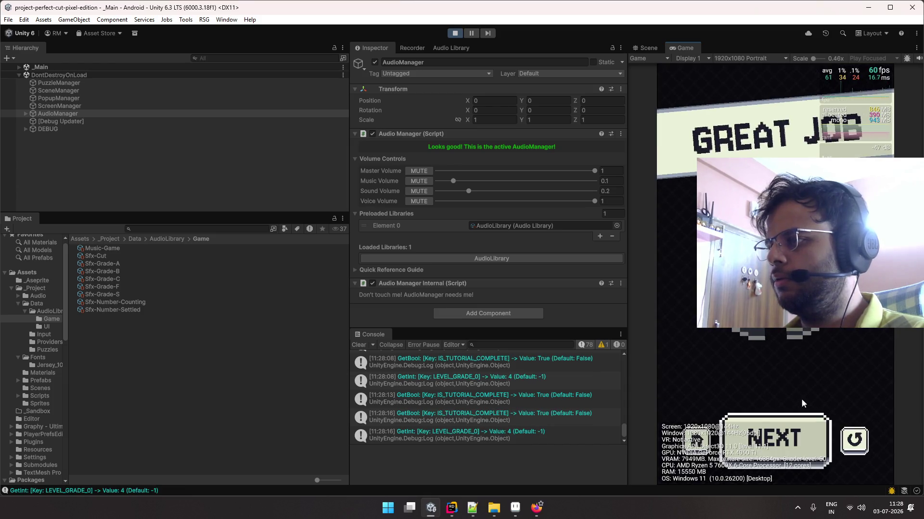
left_click(849, 441)
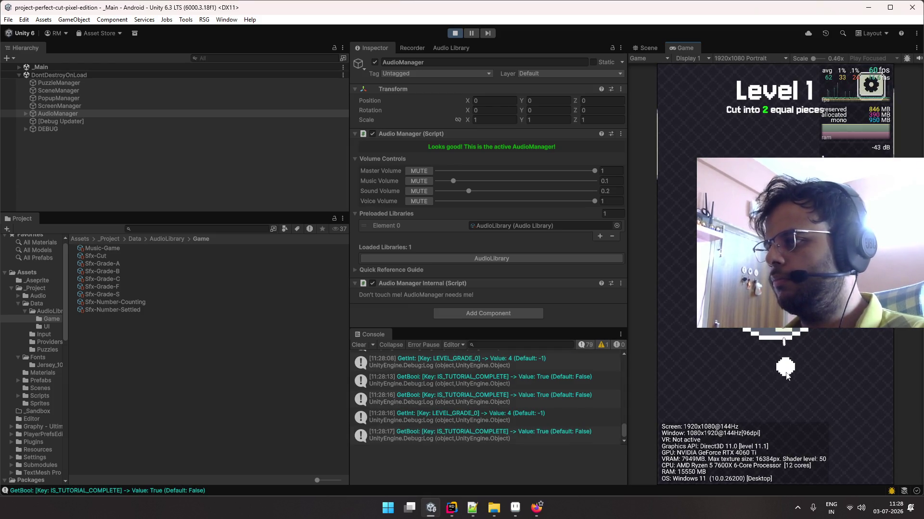
left_click_drag(787, 375, 779, 384)
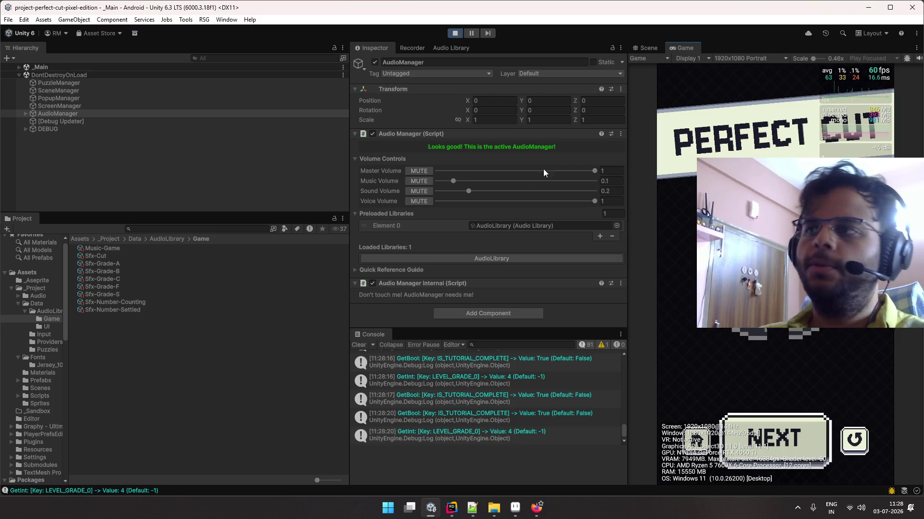
Finish setting Sound Volume to 0.1, test a Level 1 cut, and stop the game
left_click(623, 191)
type("0")
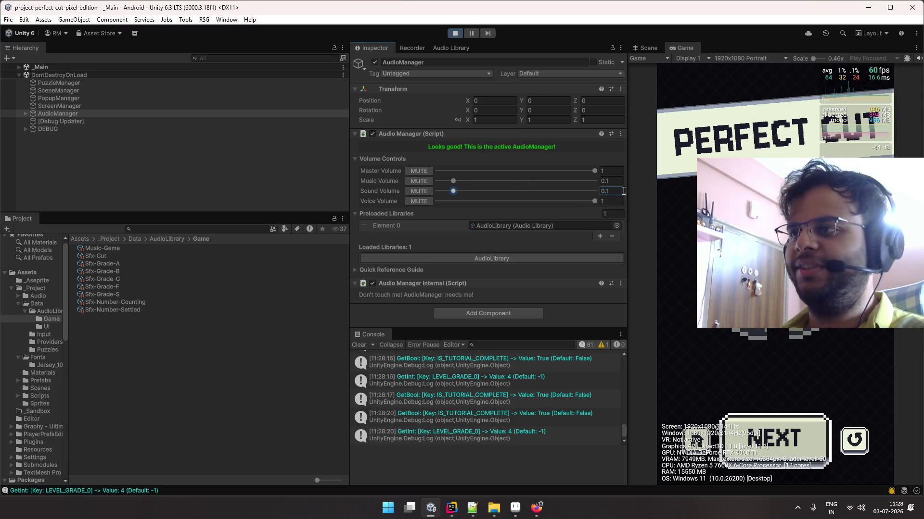
left_click(851, 443)
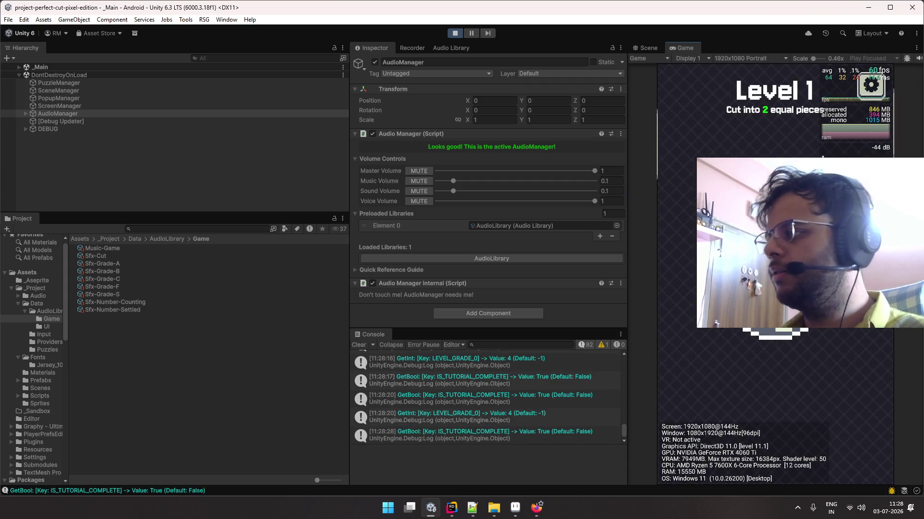
left_click_drag(777, 332, 777, 371)
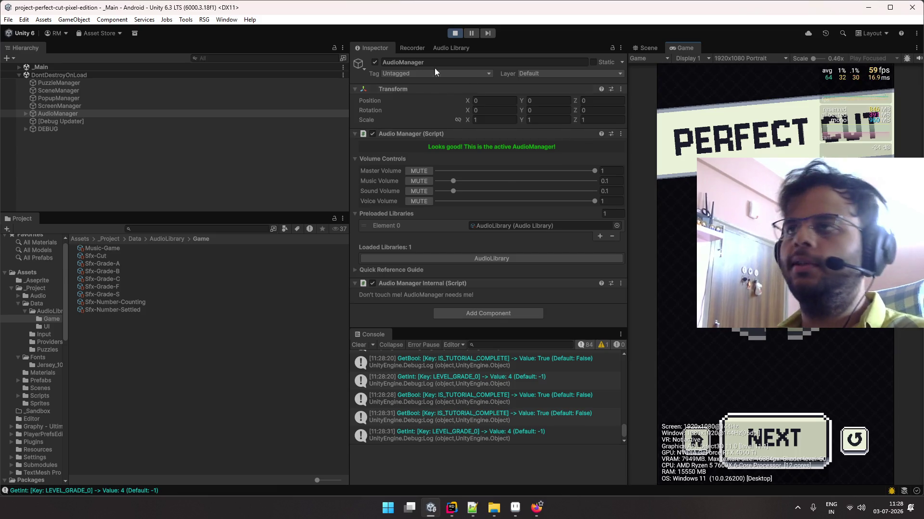
left_click(456, 34)
Set the Sfx-Grade-S sound's relative volume to 0.1 and review the other grade sounds
left_click(208, 264)
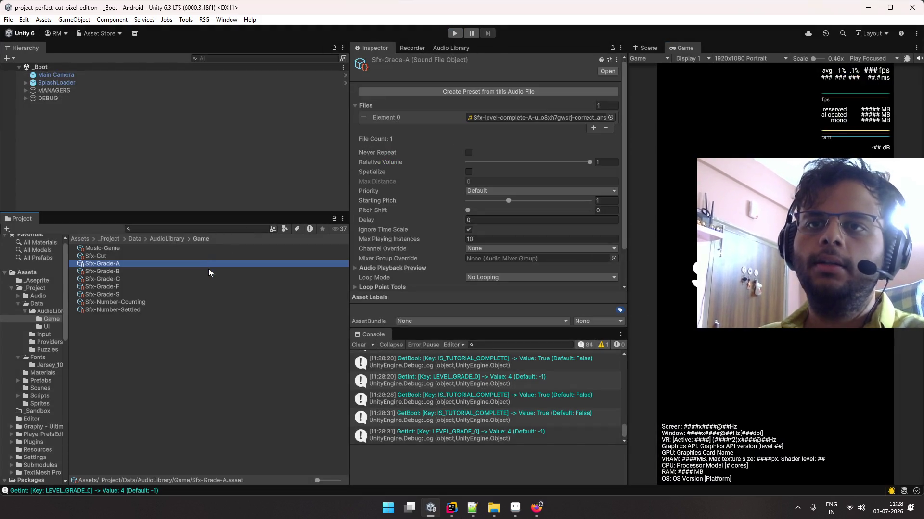
left_click(204, 277)
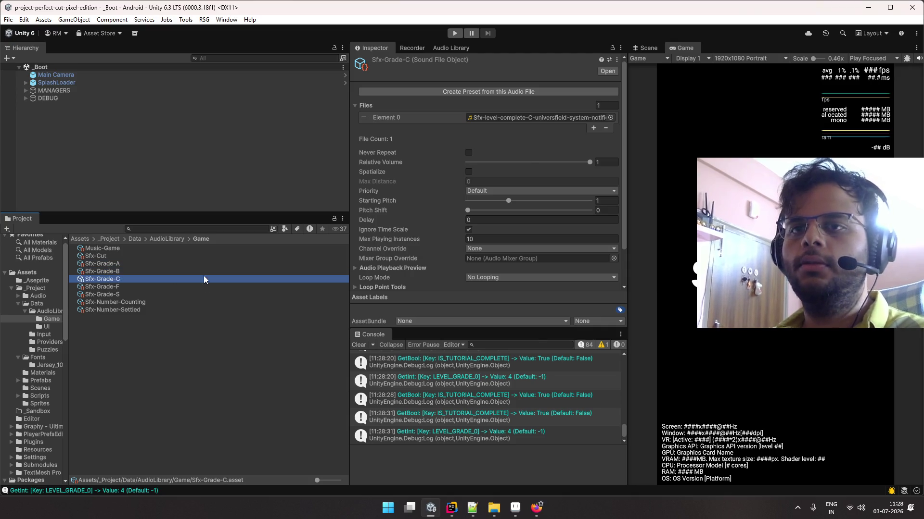
key("Down")
key("Down")
left_click(613, 162)
type("0.1")
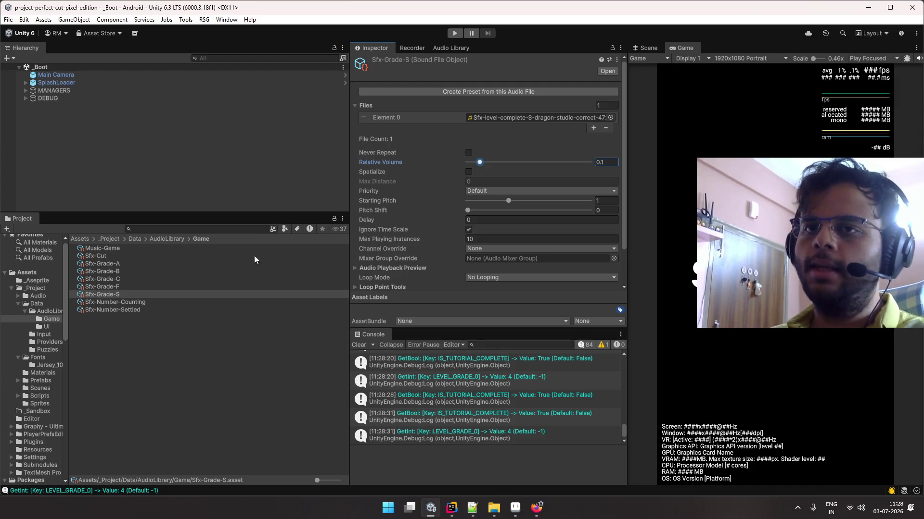
left_click(215, 284)
key("Up")
key("Up")
key("Up")
key("Up")
key("Down")
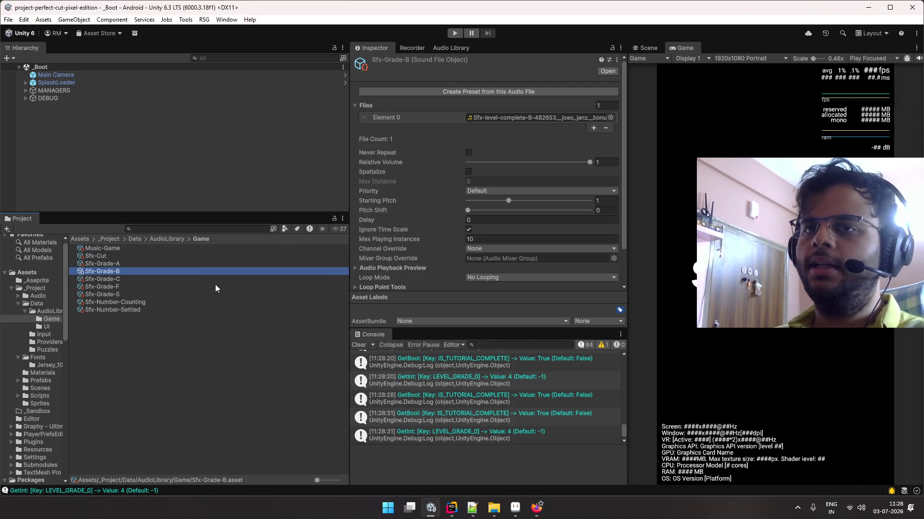
left_click(215, 287)
Run the game and replay Level 7 repeatedly with Retry to check its result grades
left_click(455, 33)
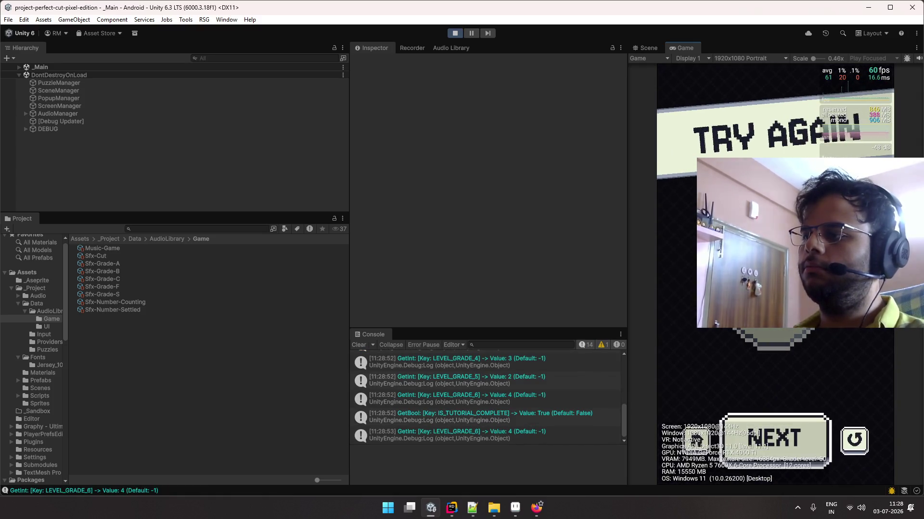
left_click(852, 436)
left_click(833, 379)
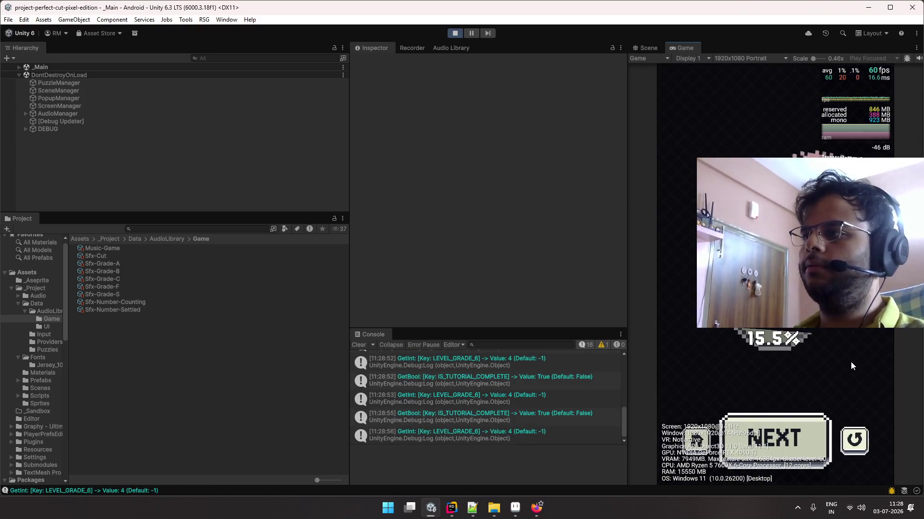
left_click(859, 445)
left_click(866, 380)
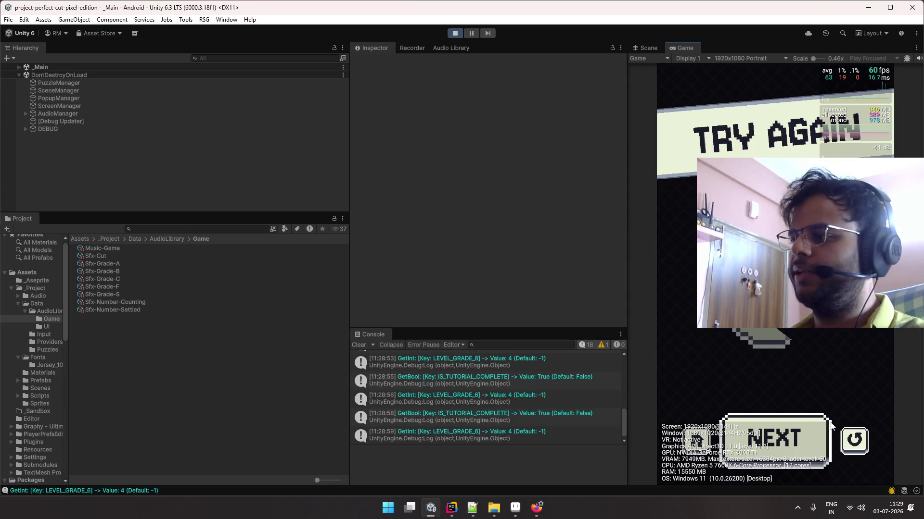
left_click(854, 439)
left_click(810, 424)
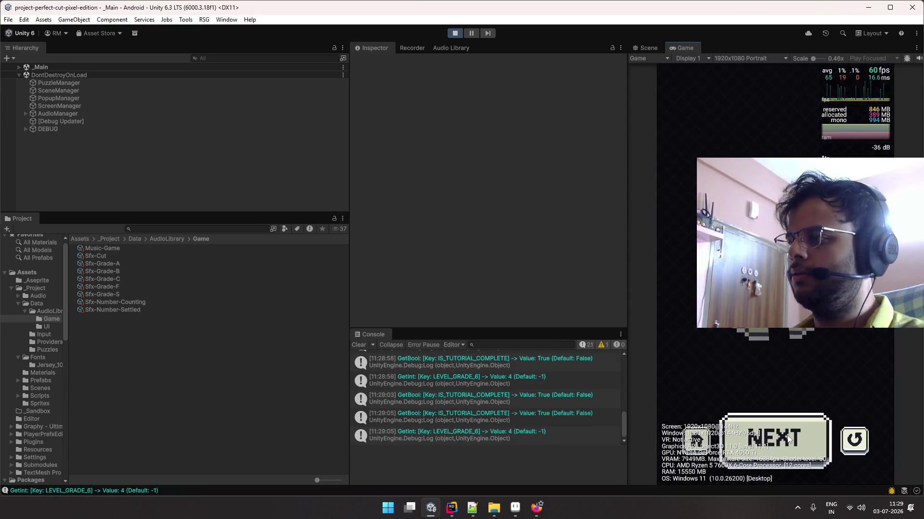
left_click(852, 428)
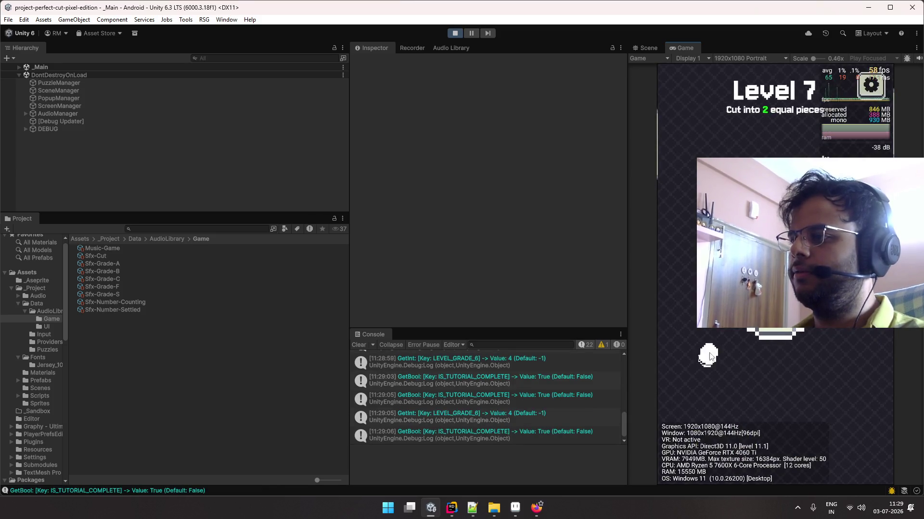
left_click(854, 439)
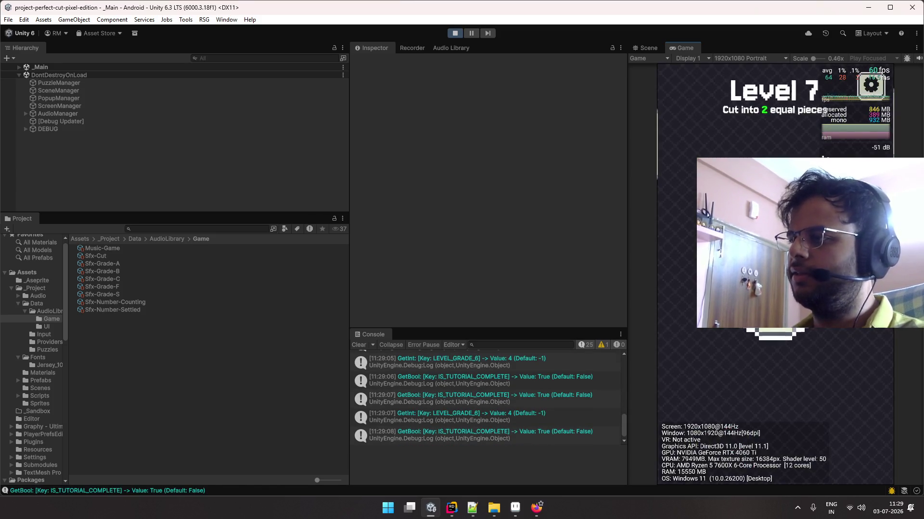
left_click(854, 439)
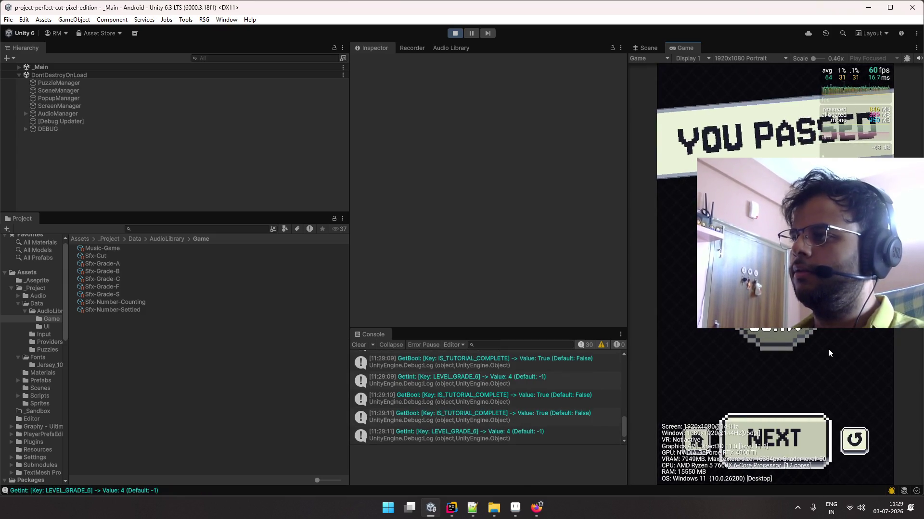
left_click(855, 439)
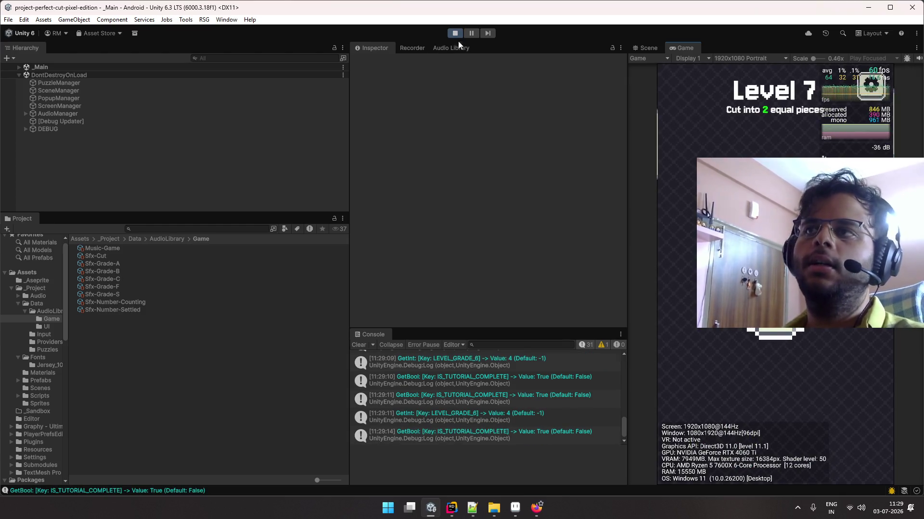
Stop the game, clear the Console log, and bring the Notepad++ to-do list forward
left_click(455, 33)
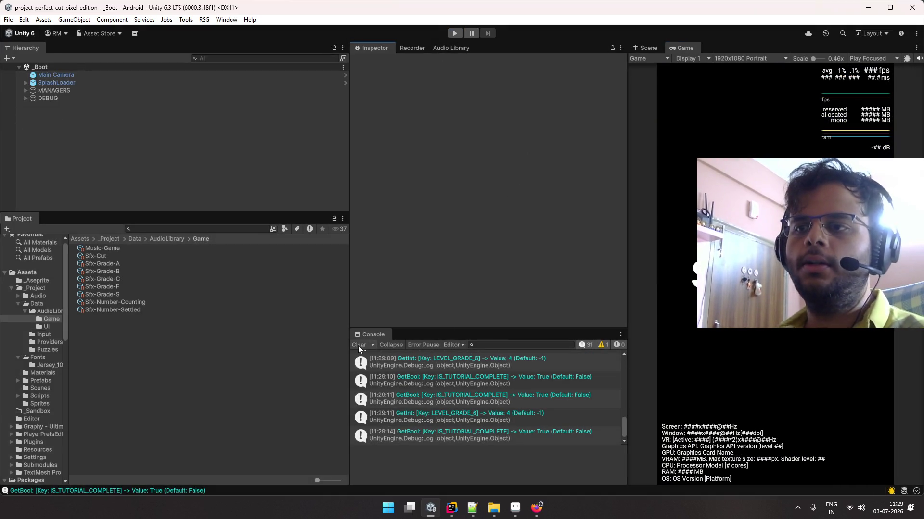
left_click(358, 345)
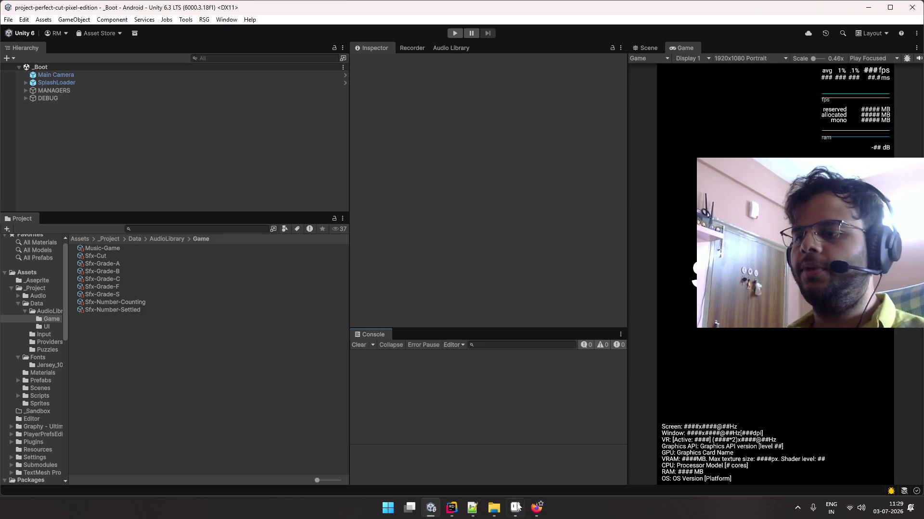
left_click(494, 508)
left_click(472, 507)
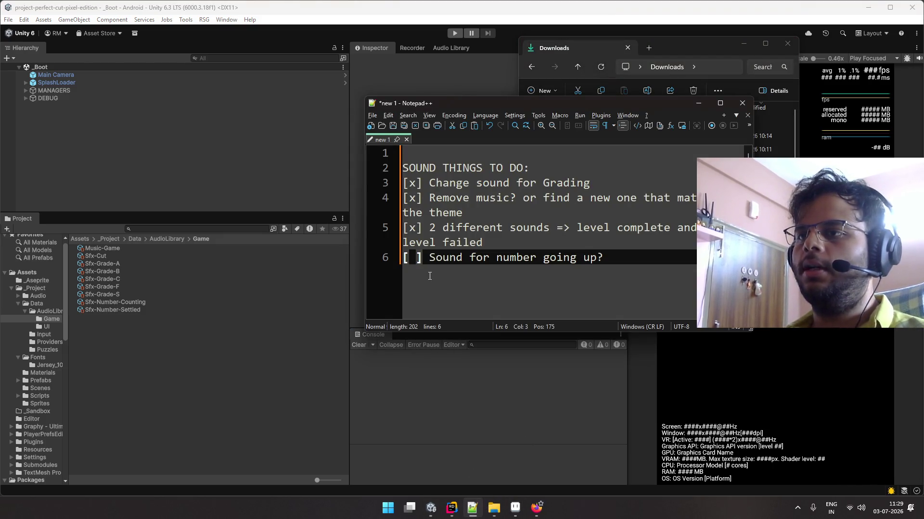
Check off the 'Sound for number going up?' item with an x, then switch to the OBS desktop
type("X")
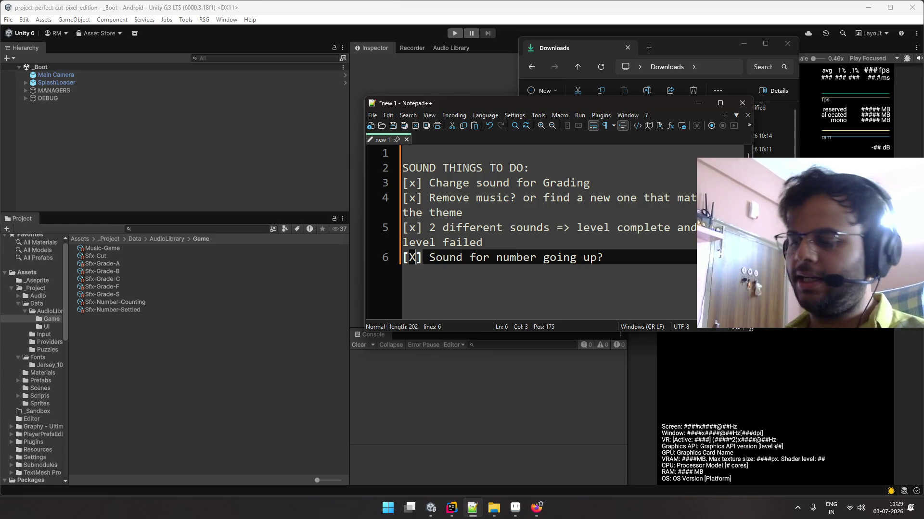
type("x")
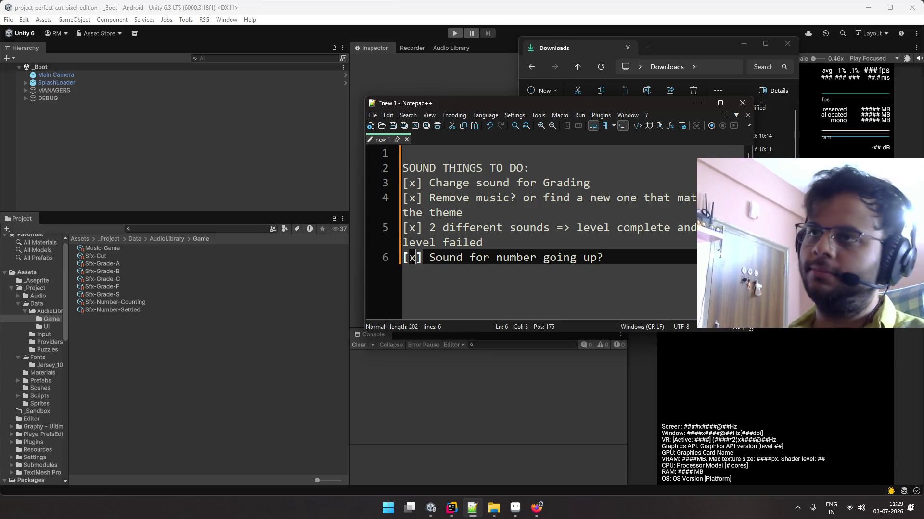
left_click(633, 256)
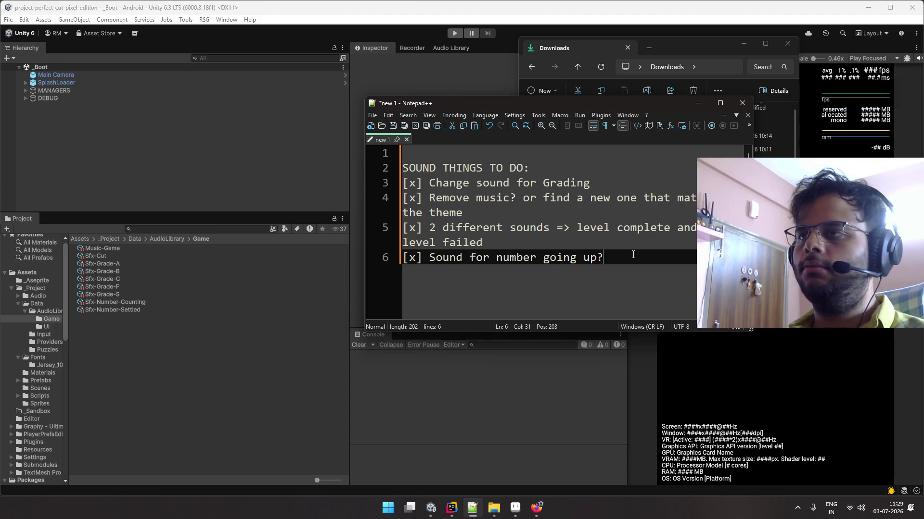
key("ctrl+super+Right")
key("ctrl+super+Right")
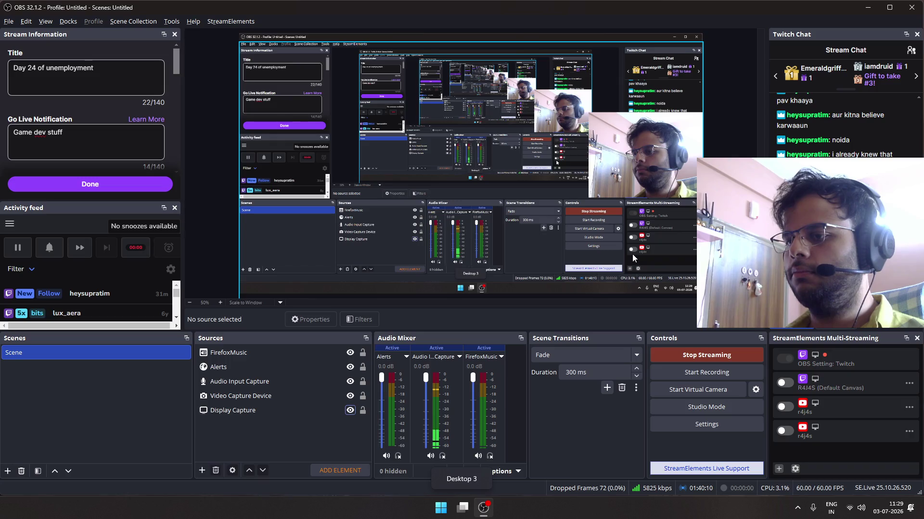
Resume the 80's Tokyo Funky Lofi video on YouTube, then return to the Unity desktop
key("ctrl+super+Left")
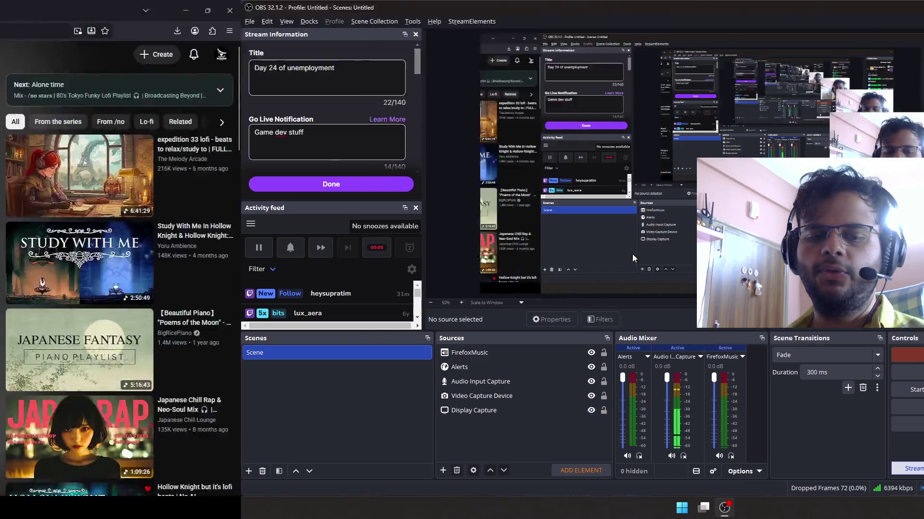
left_click(345, 343)
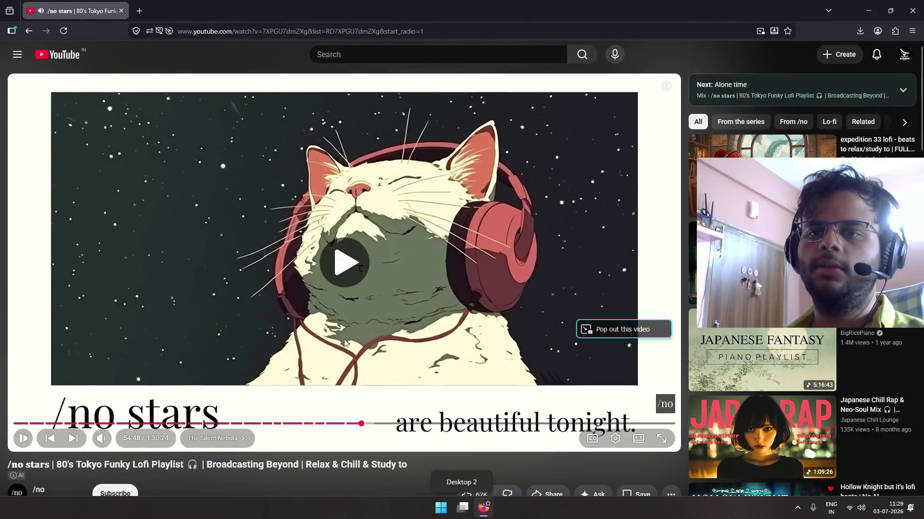
key("ctrl+super+Left")
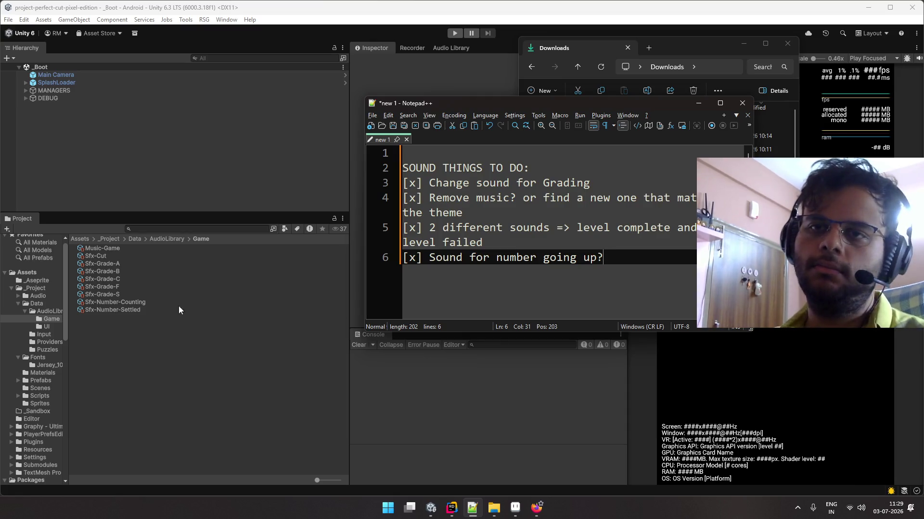
left_click(144, 309)
left_click(134, 302, "shift")
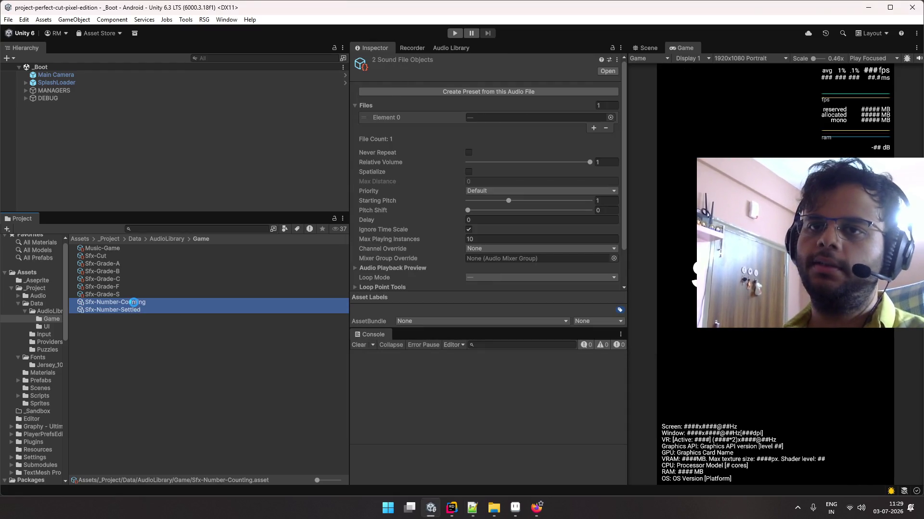
key("shift+Delete")
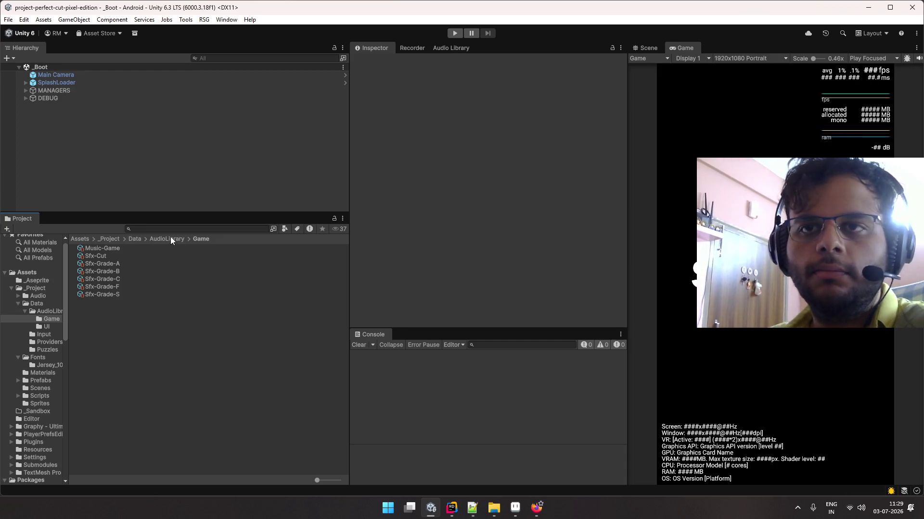
left_click(170, 237)
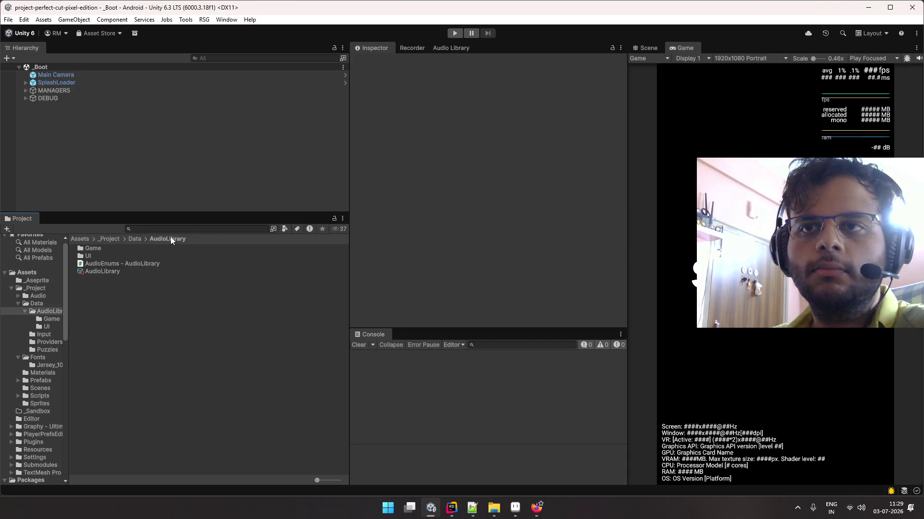
left_click(115, 272)
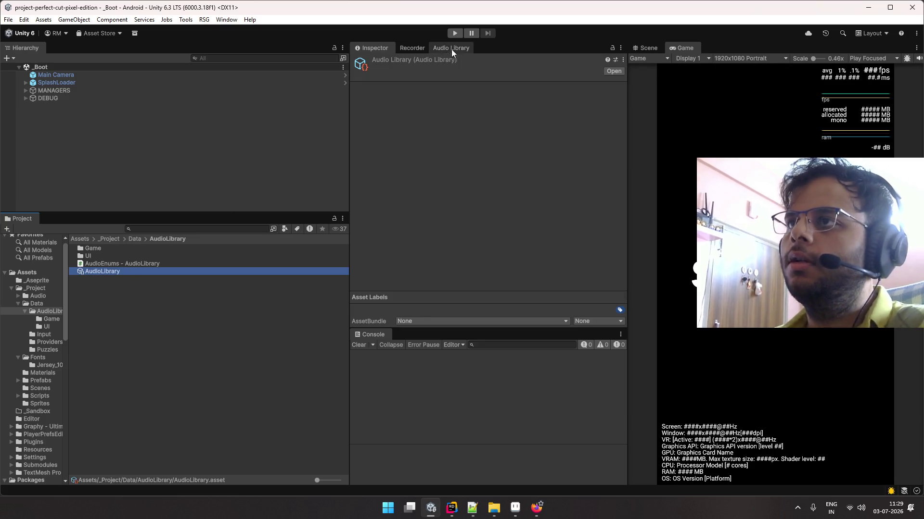
left_click(451, 49)
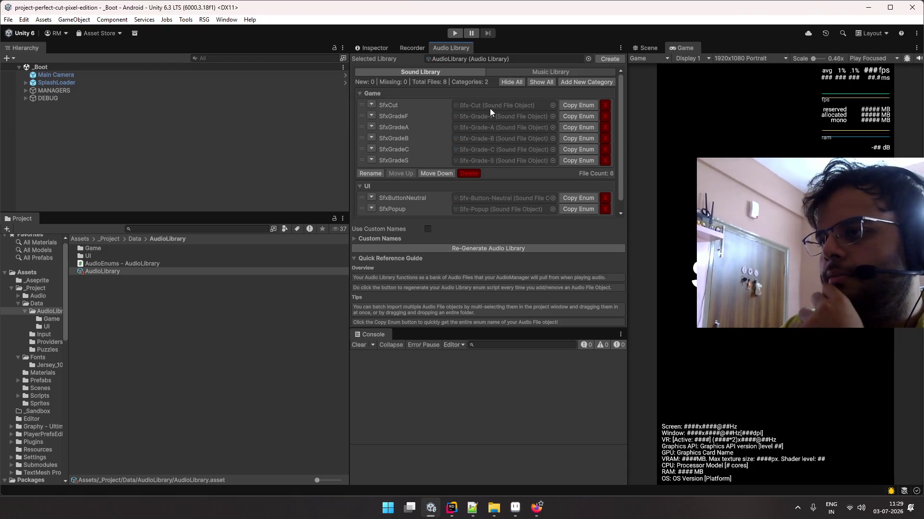
left_click(163, 260)
left_click(164, 254)
left_click(162, 248)
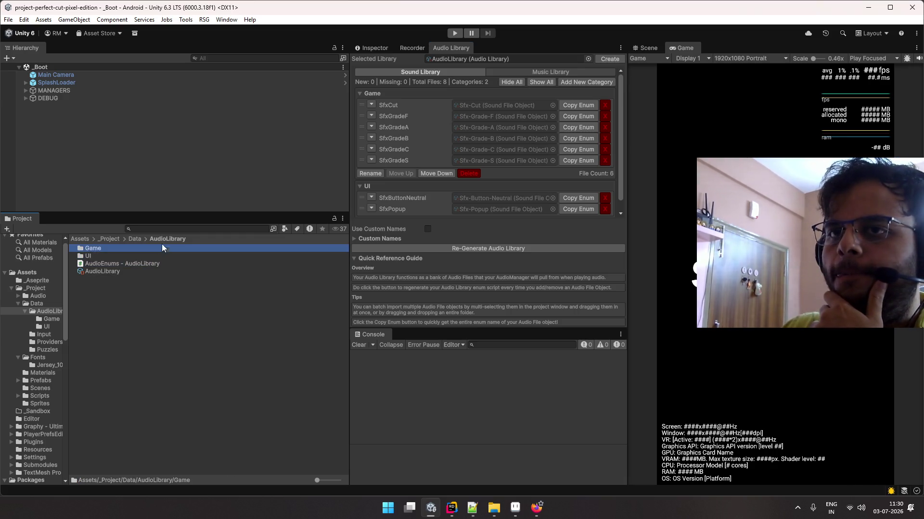
left_click(139, 240)
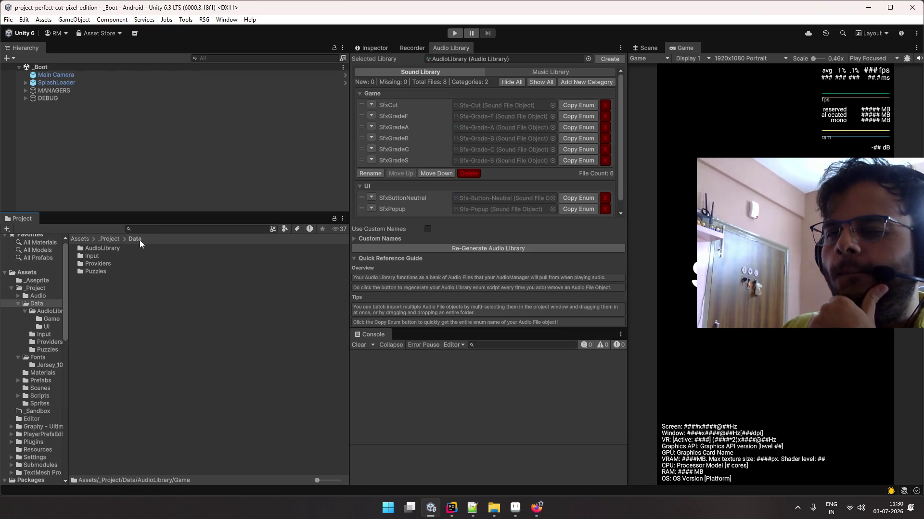
left_click(140, 255)
left_click(138, 248)
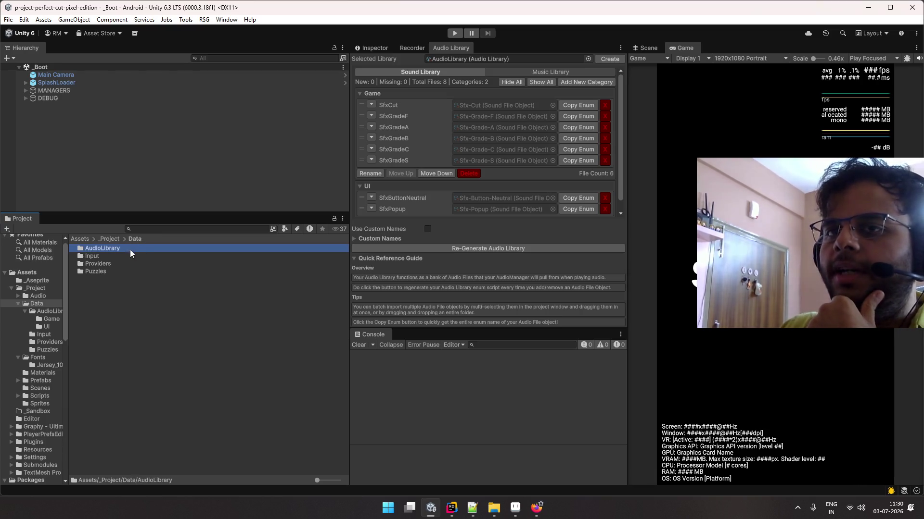
left_click(117, 239)
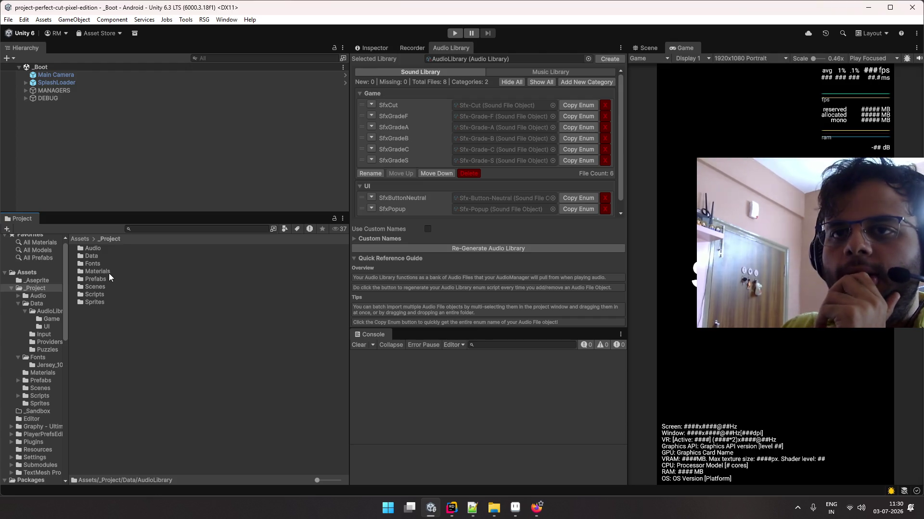
double_click(106, 246)
double_click(99, 255)
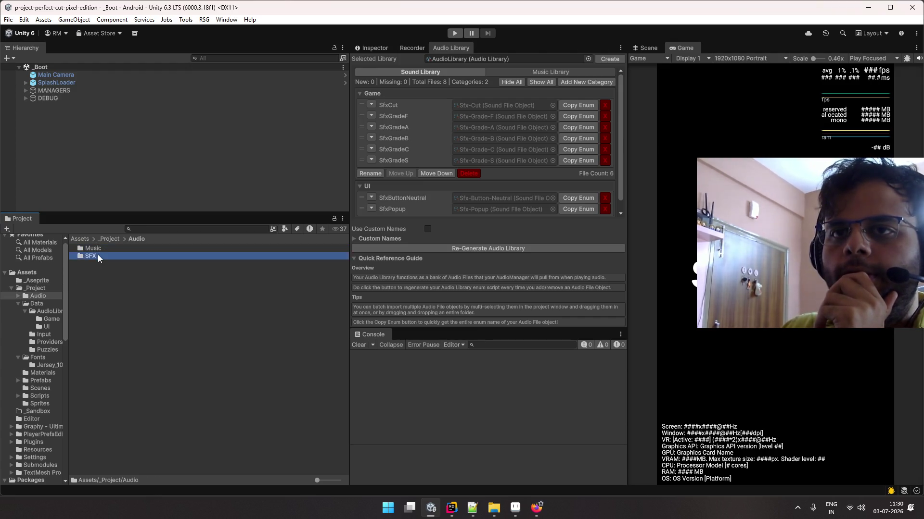
left_click(148, 349)
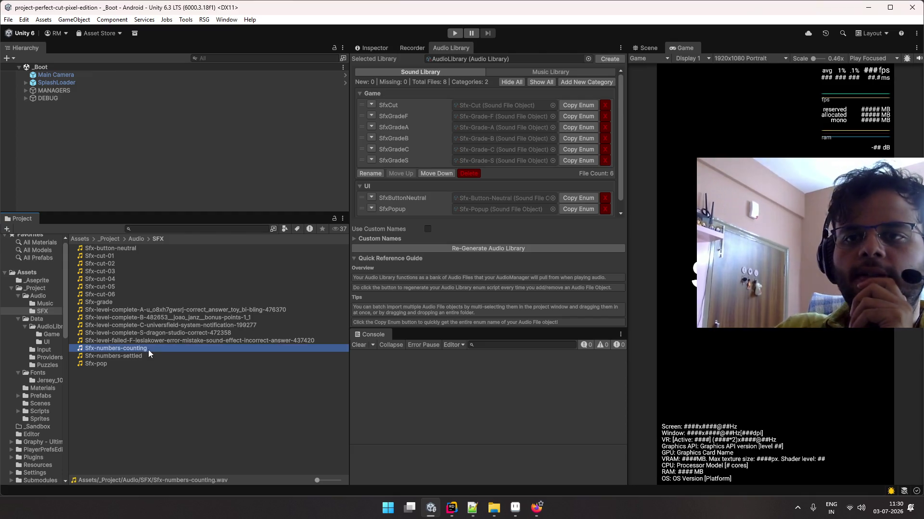
left_click(148, 355)
left_click(146, 348, "ctrl")
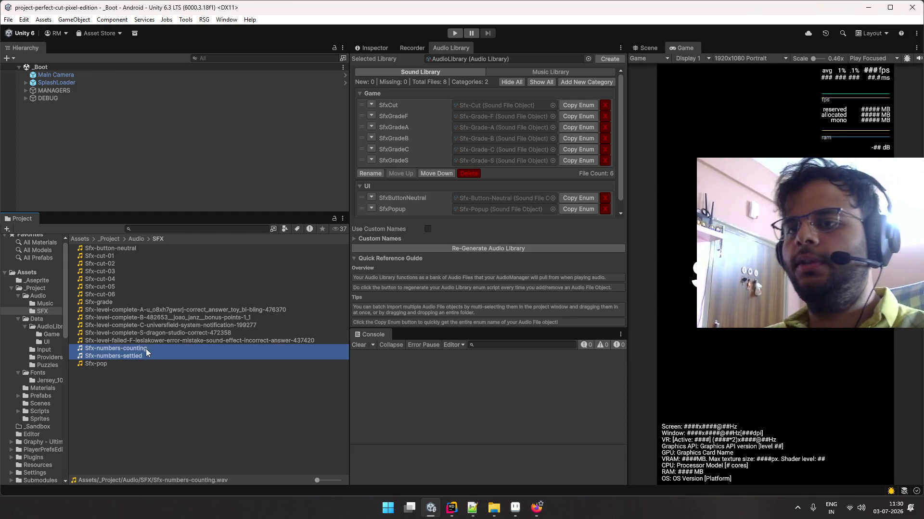
key("Delete")
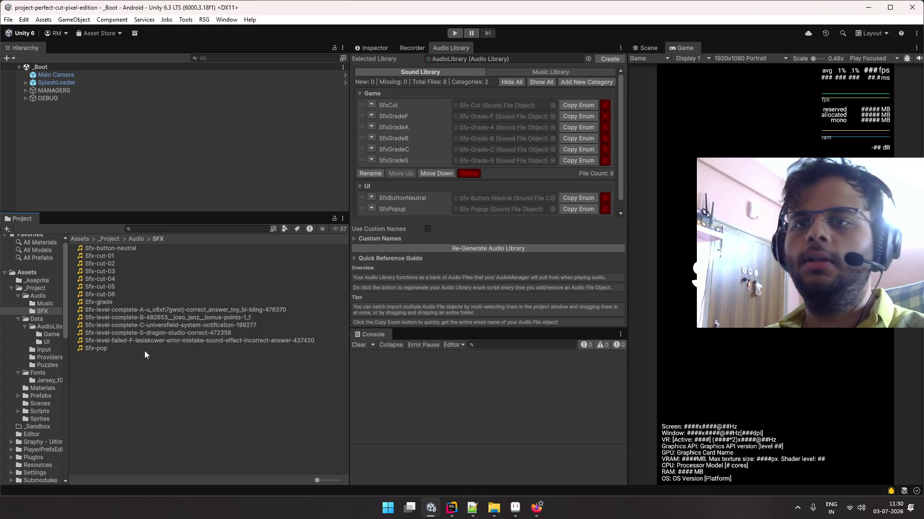
left_click(195, 229)
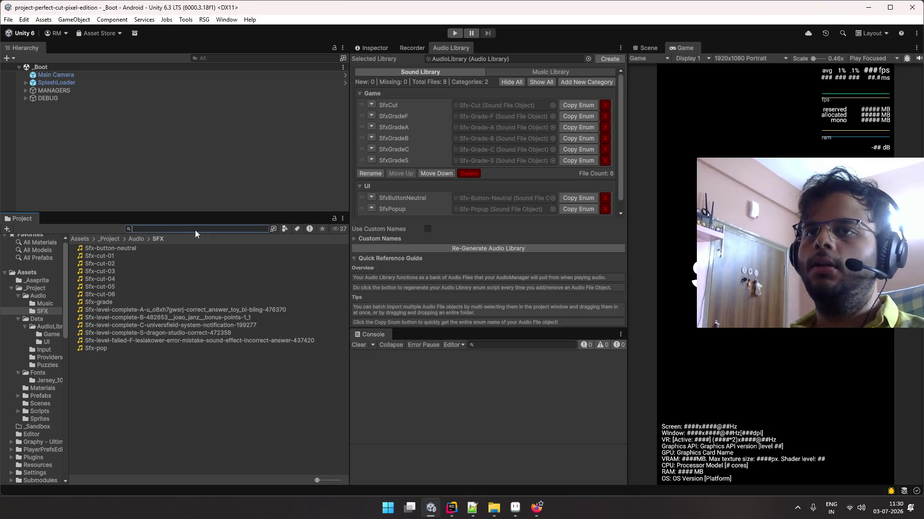
left_click(174, 180)
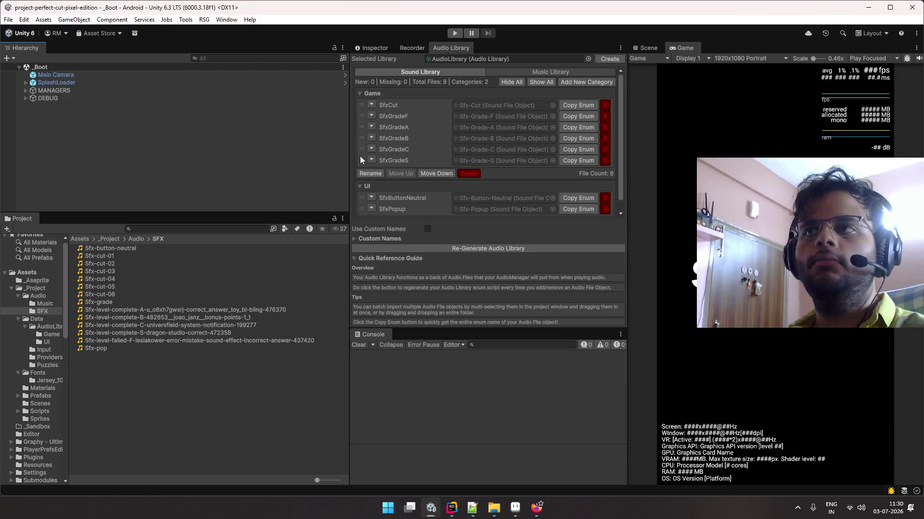
left_click(384, 48)
left_click(435, 47)
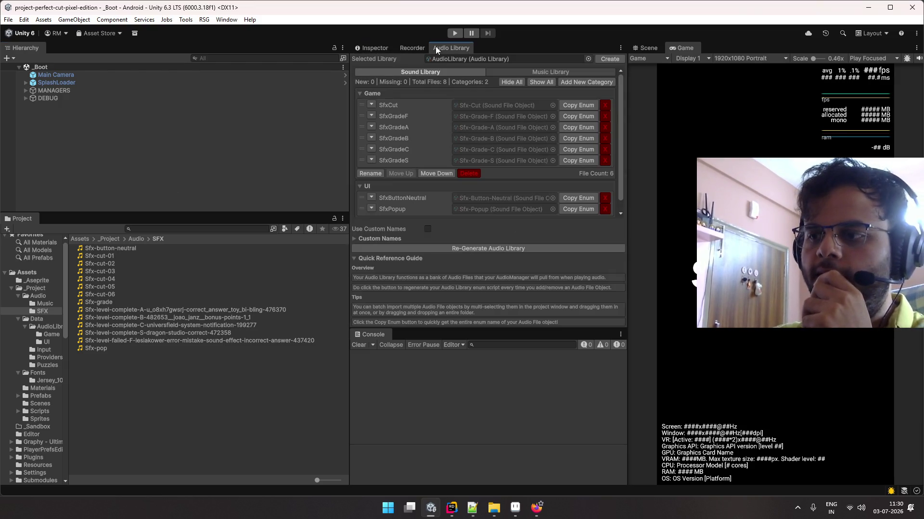
Add a 'THINGS TO DO' heading below the sound list and maximize Notepad++
left_click(473, 507)
key("Return")
key("Return")
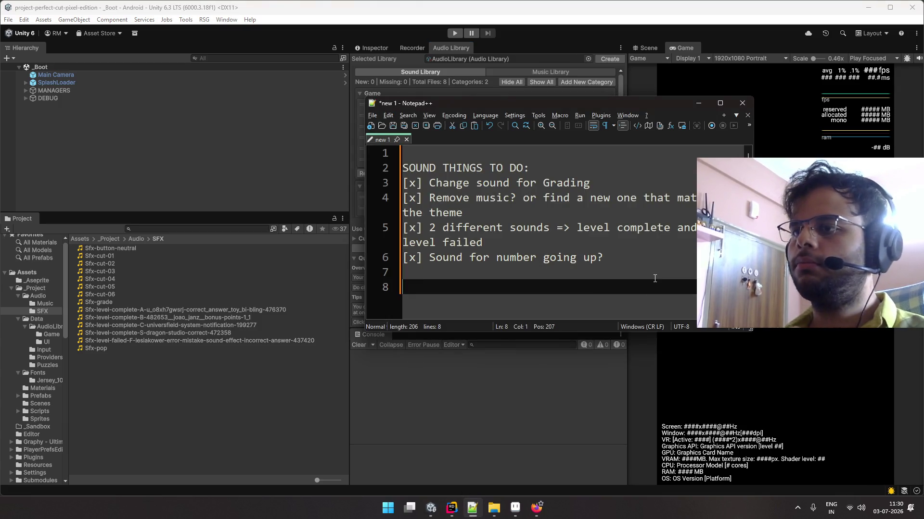
type("THINGS TO DO")
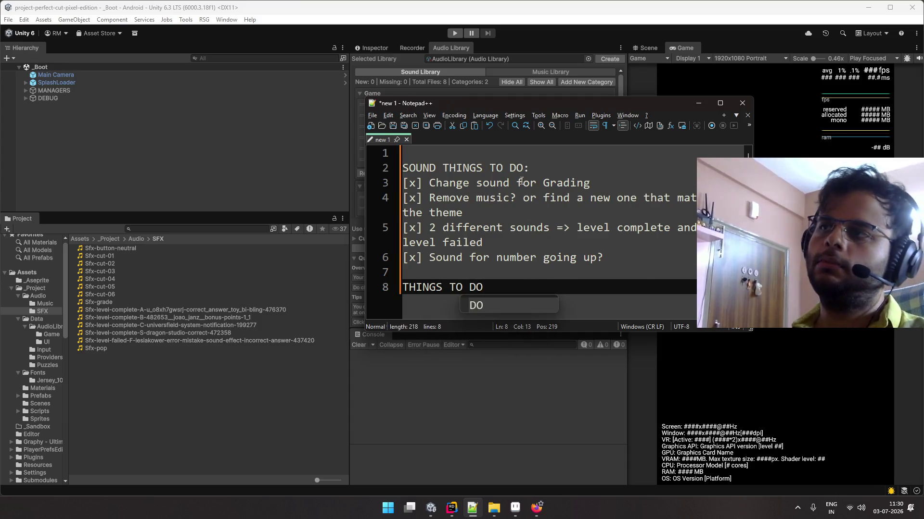
double_click(533, 102)
key("Return")
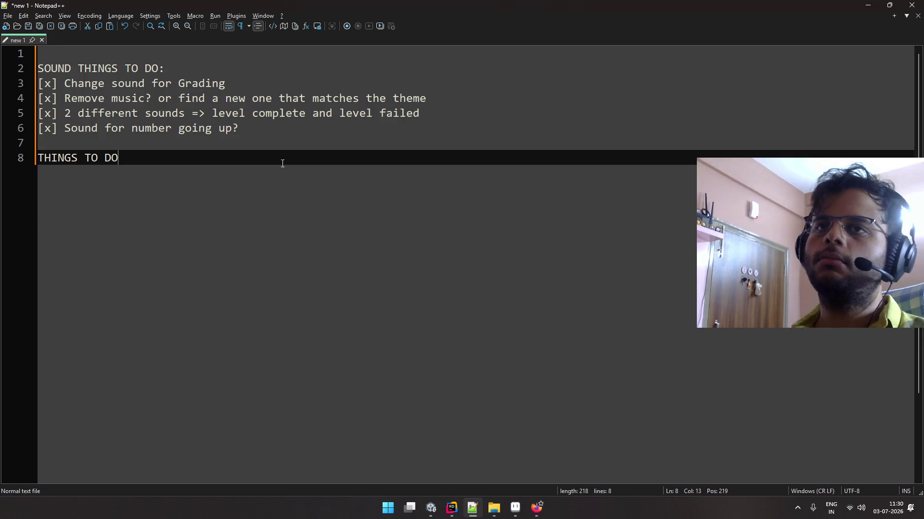
key("Return")
List '[] Add more levels' and '[] Add an RV option for skipping a level' items
type("[")
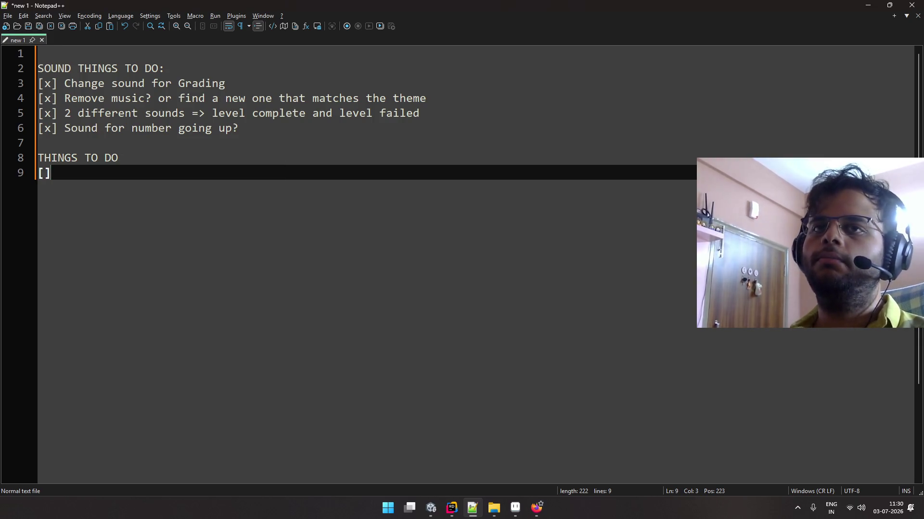
type("] A")
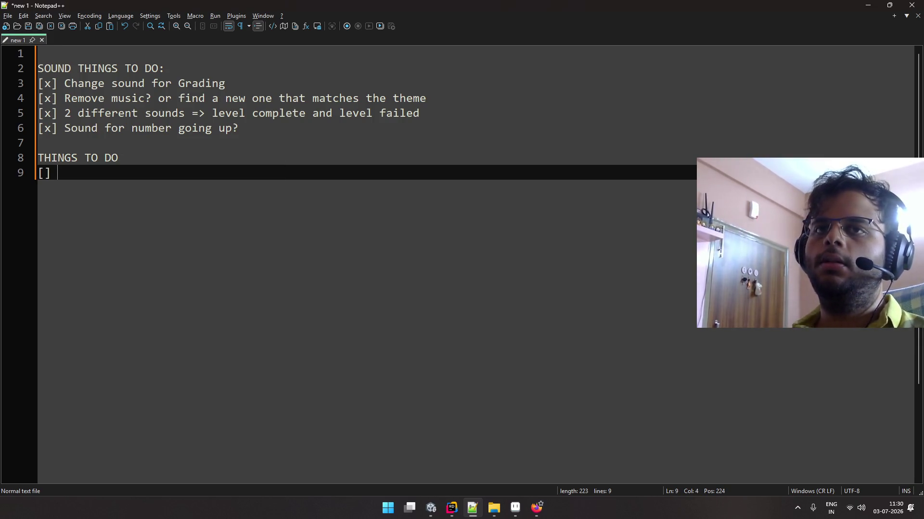
type("dd more levels")
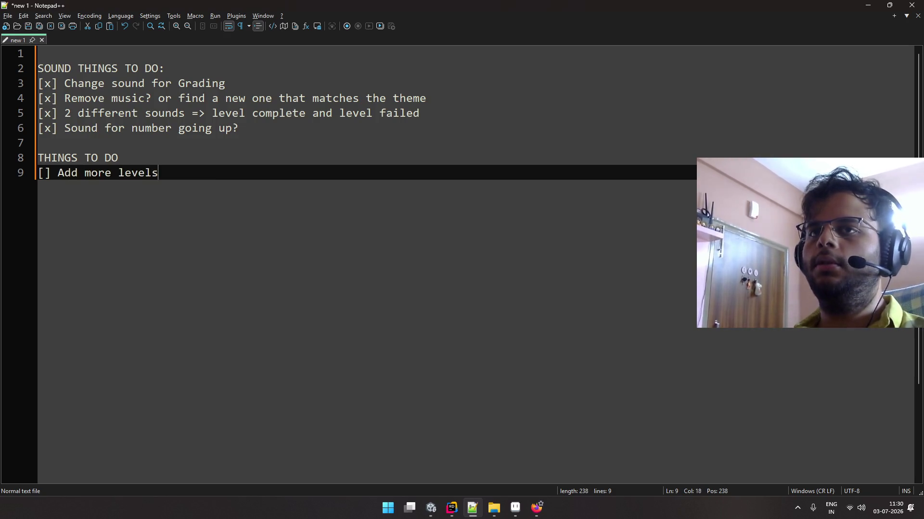
key("Return")
type("]")
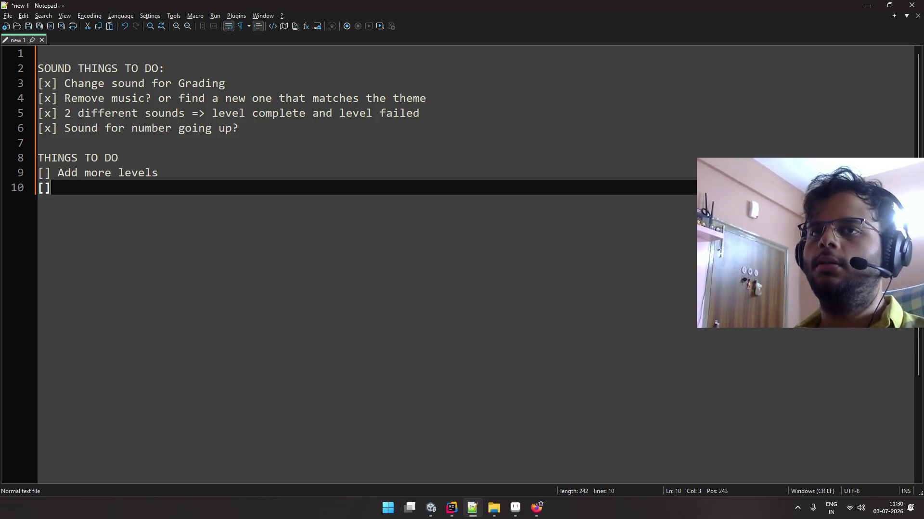
type(" Add ")
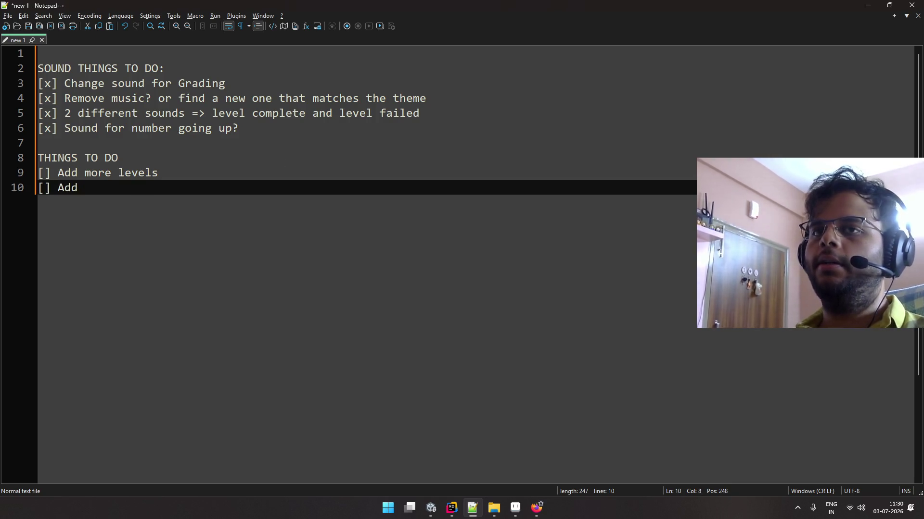
type("an RV ")
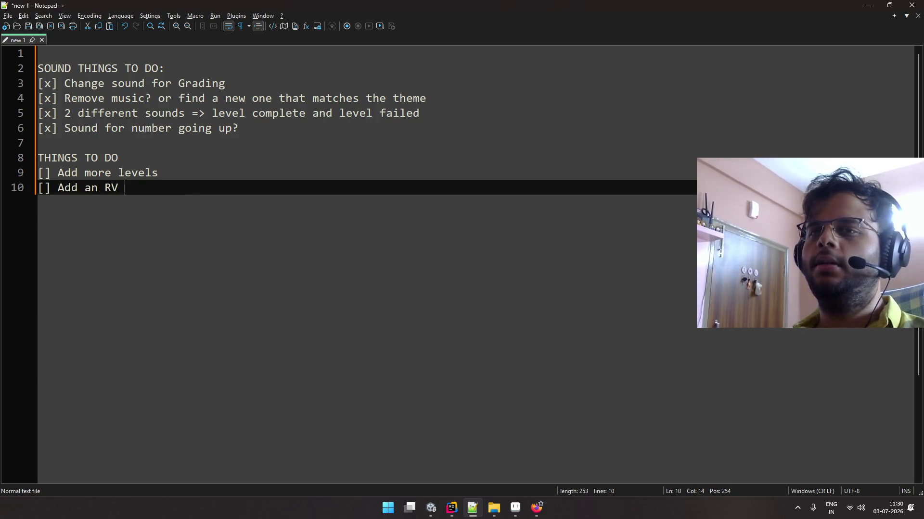
type("option for skip")
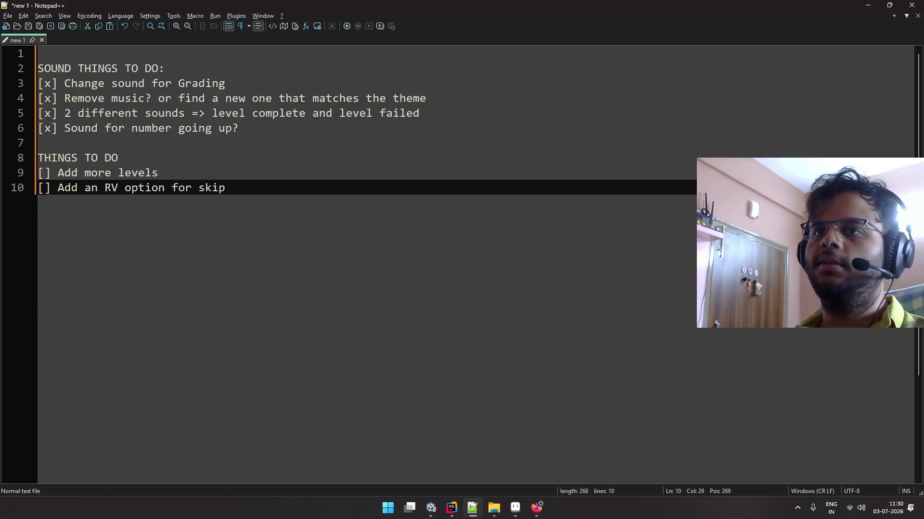
type("ping a level")
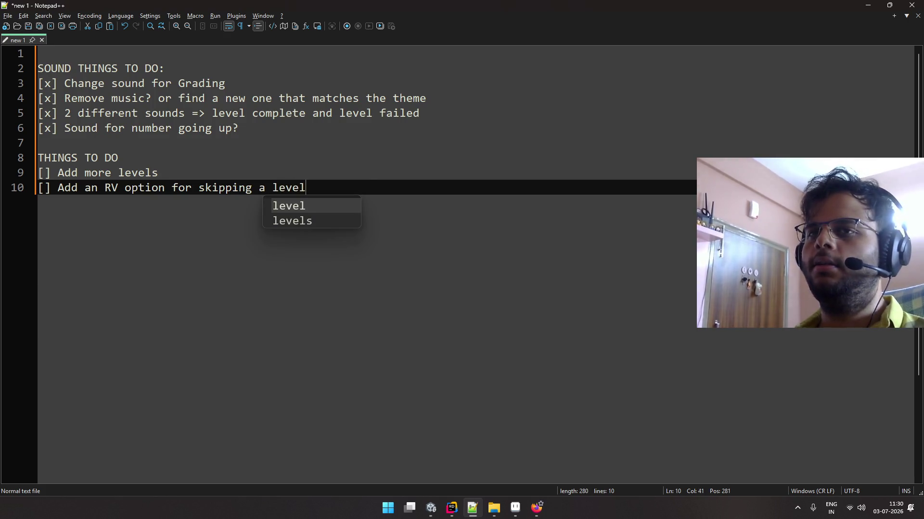
key("Escape")
key("Return")
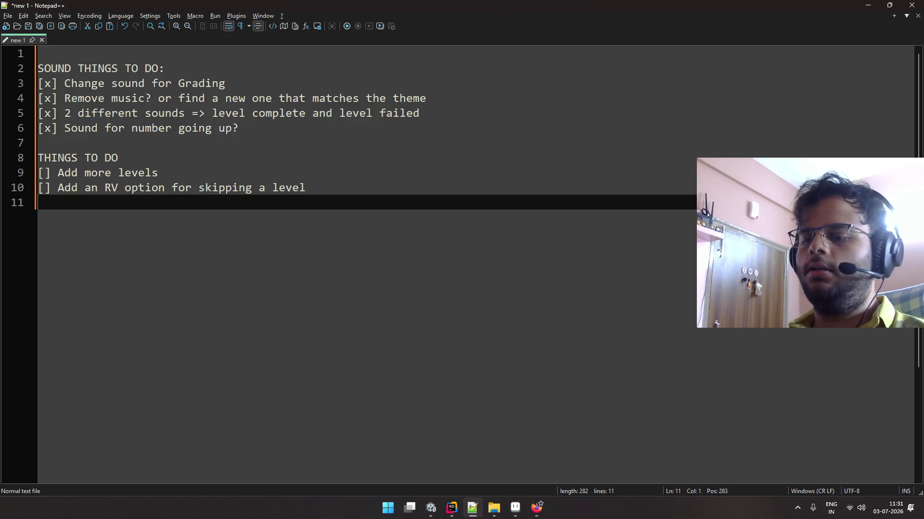
type("[]")
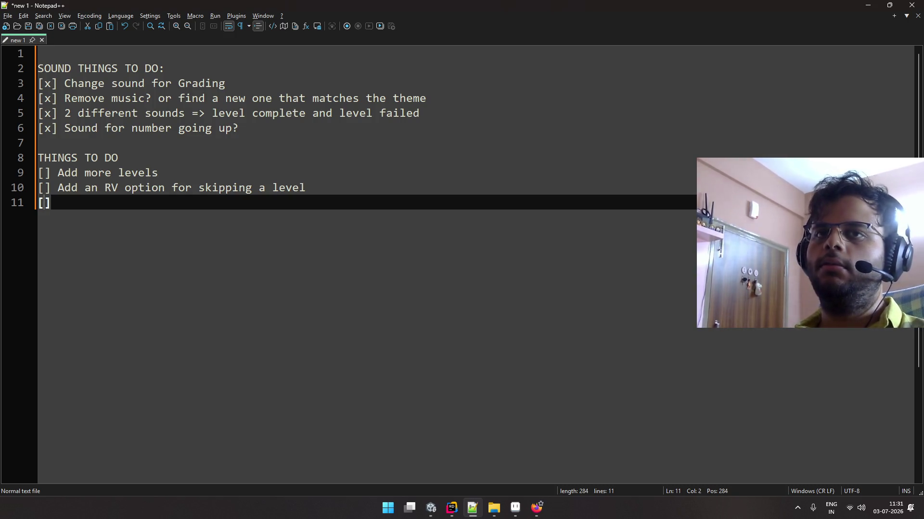
Rename the first item to 'Draw more levels' and add '[] Create a tool to setup level'
left_click(57, 188)
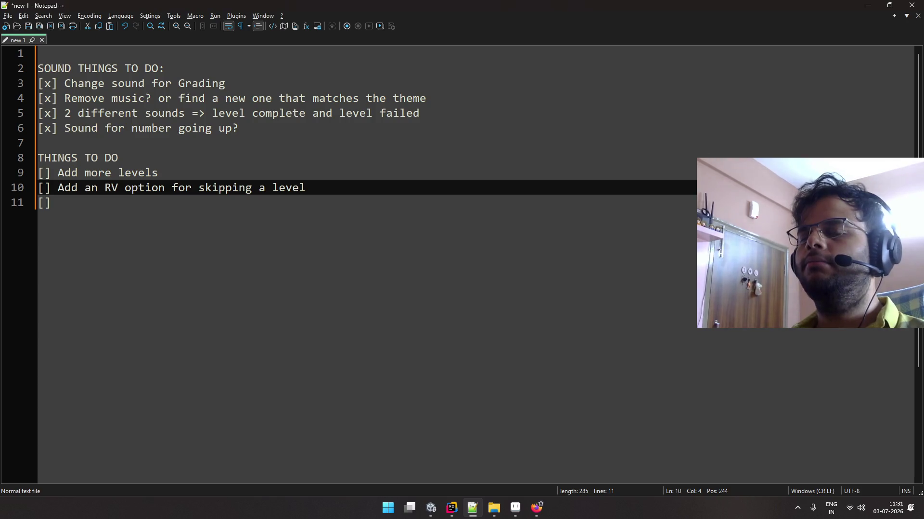
left_click(57, 203)
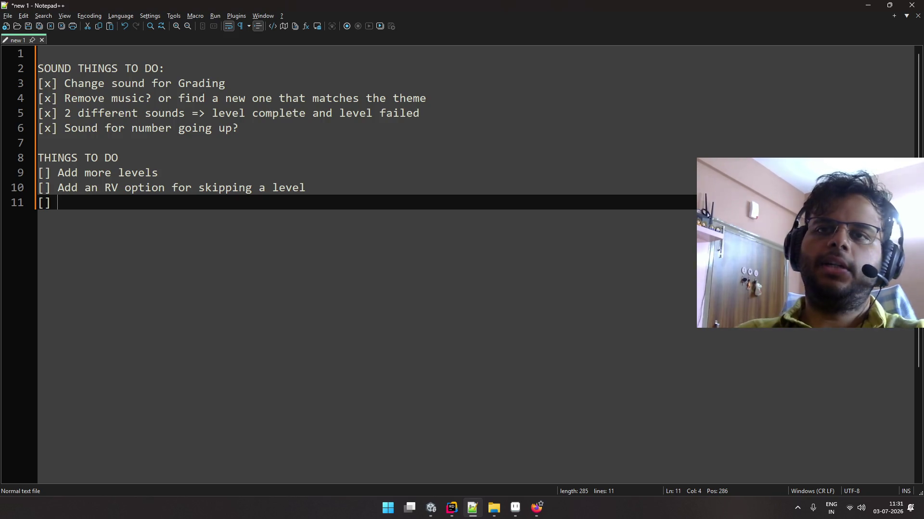
key("Up")
key("Up")
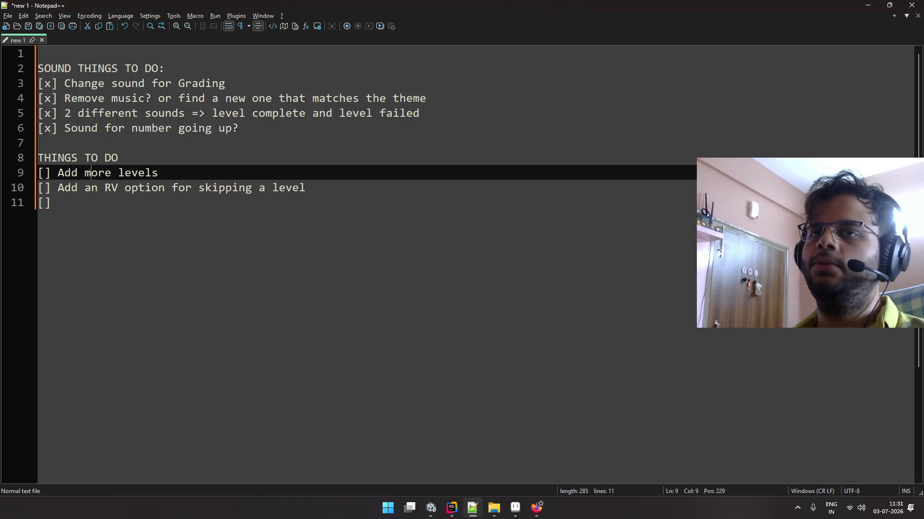
key("ctrl+shift+Left")
type("Draw")
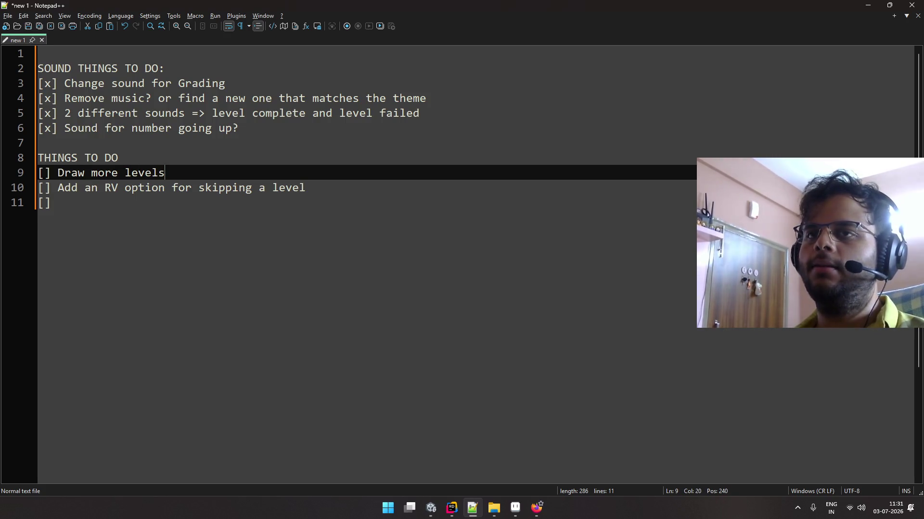
key("Return")
type("[] Crea")
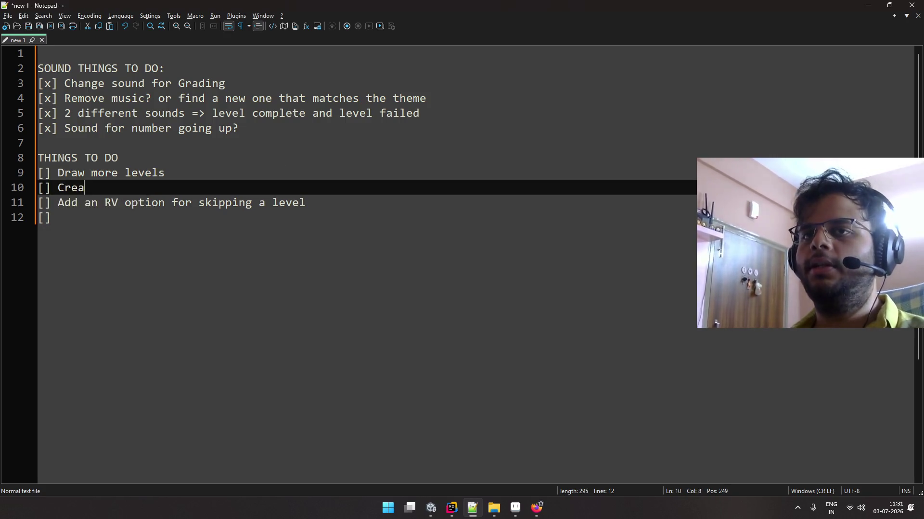
type("te a tool to ")
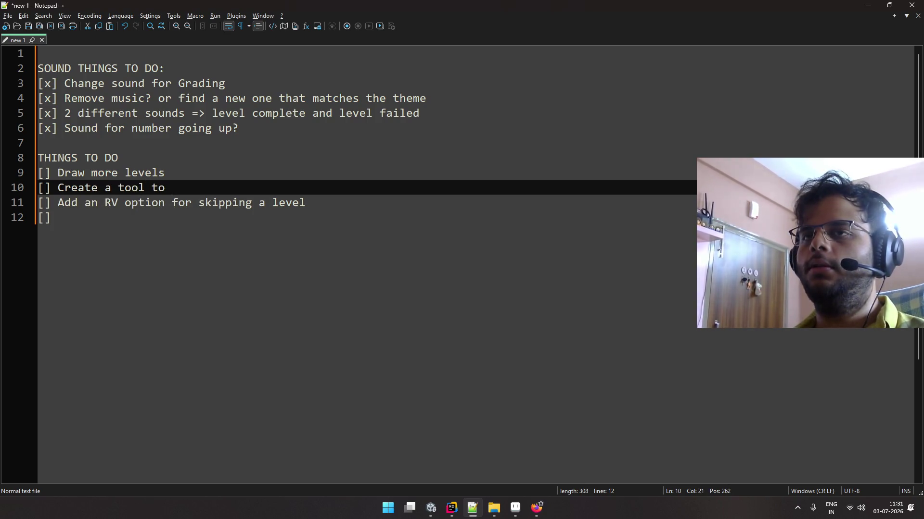
type("setup level")
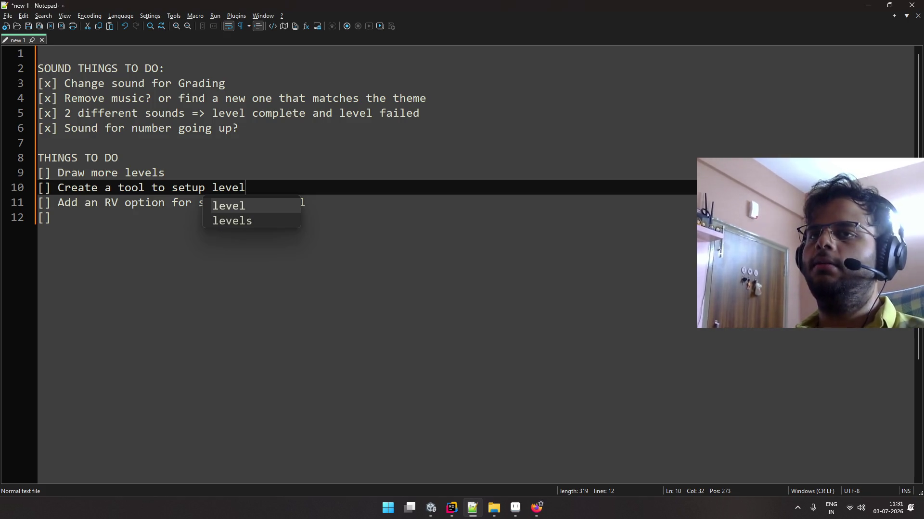
key("alt+Tab")
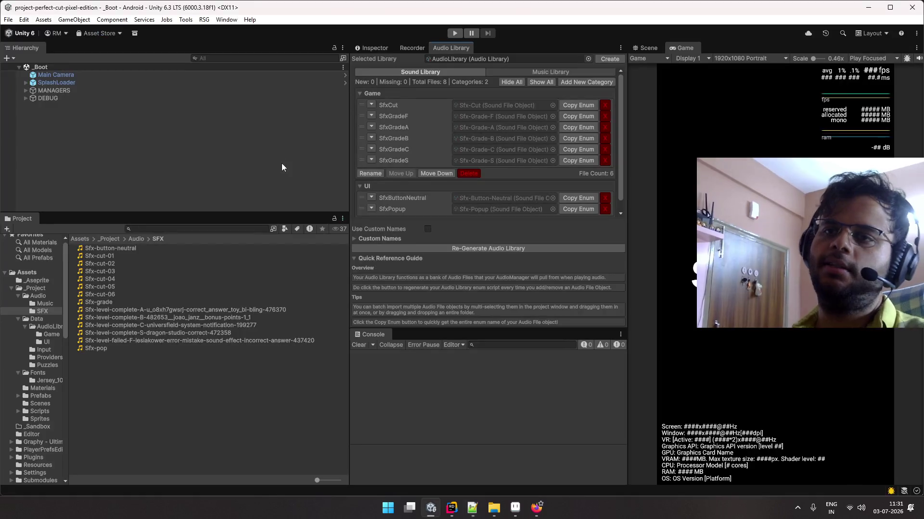
Find the Levels96 sprite sheet in the Sprites folder and open it in the Sprite Editor
left_click(33, 295)
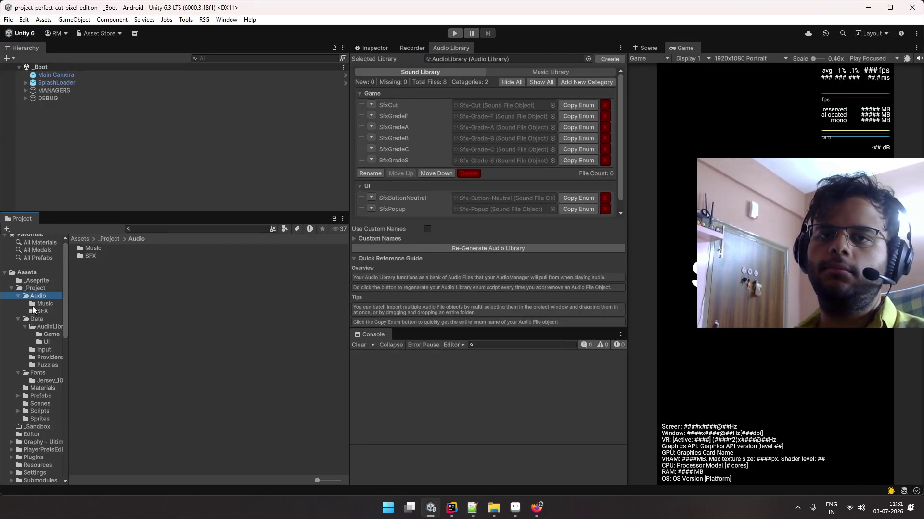
left_click(49, 326)
left_click(52, 334)
left_click(46, 342)
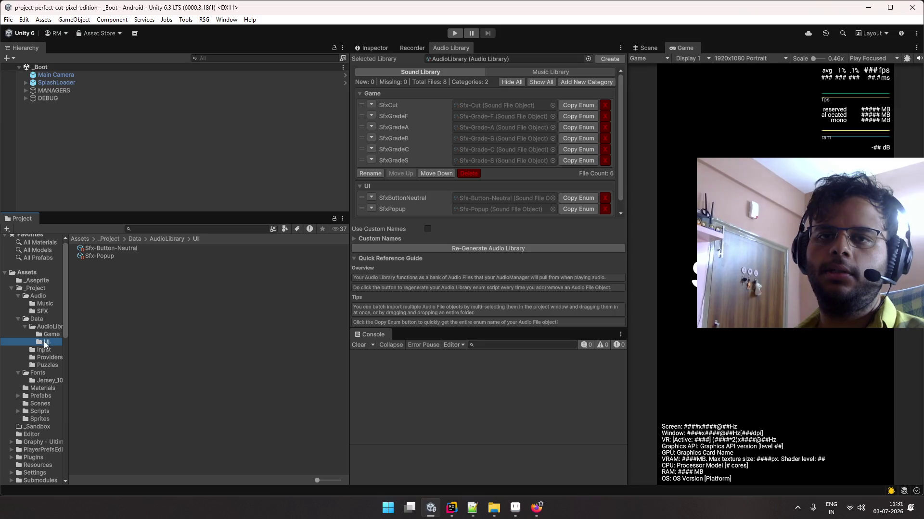
scroll(68, 341, "down", 10)
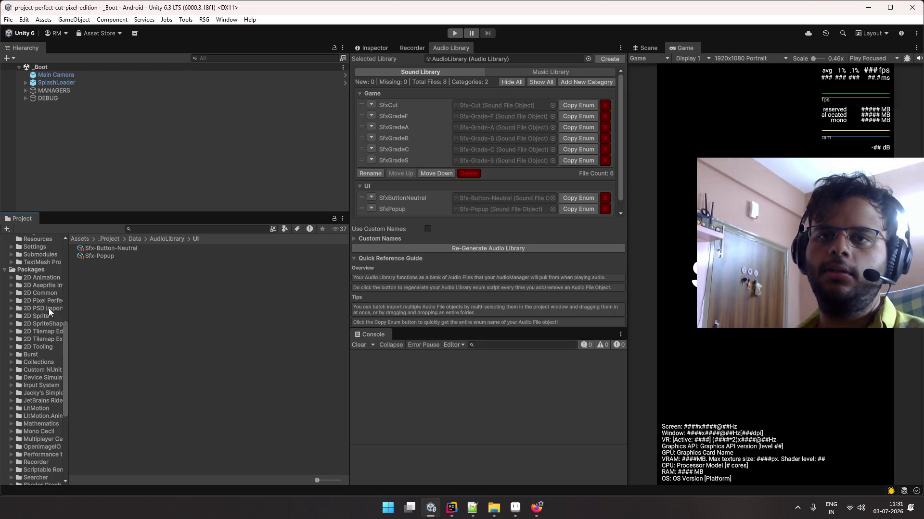
scroll(48, 308, "up", 6)
left_click(42, 337)
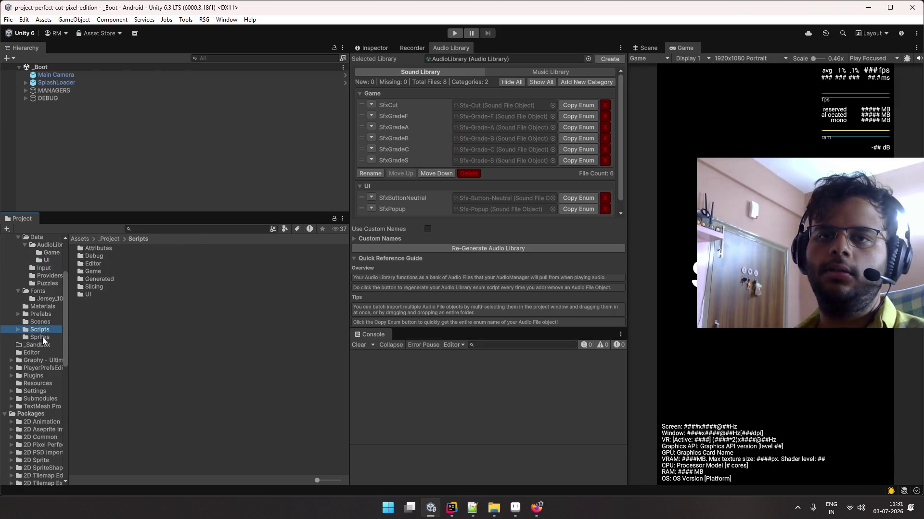
left_click(108, 293)
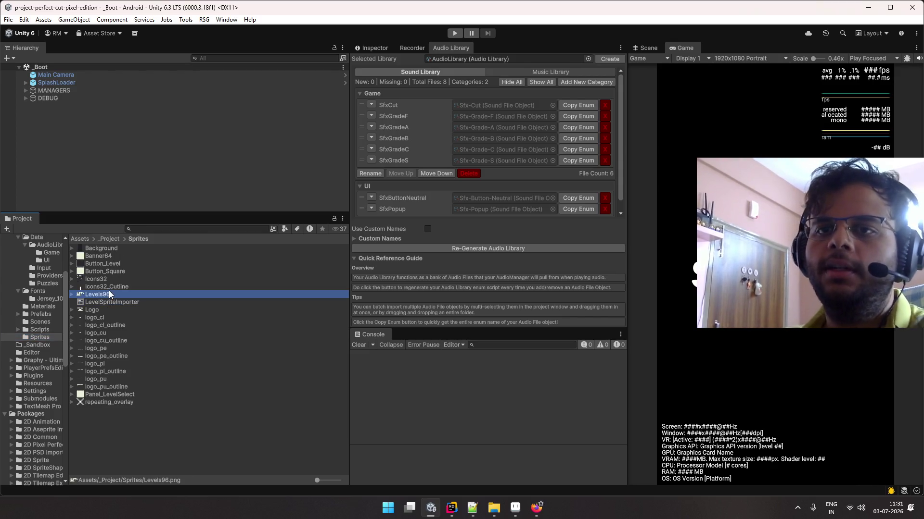
key("Right")
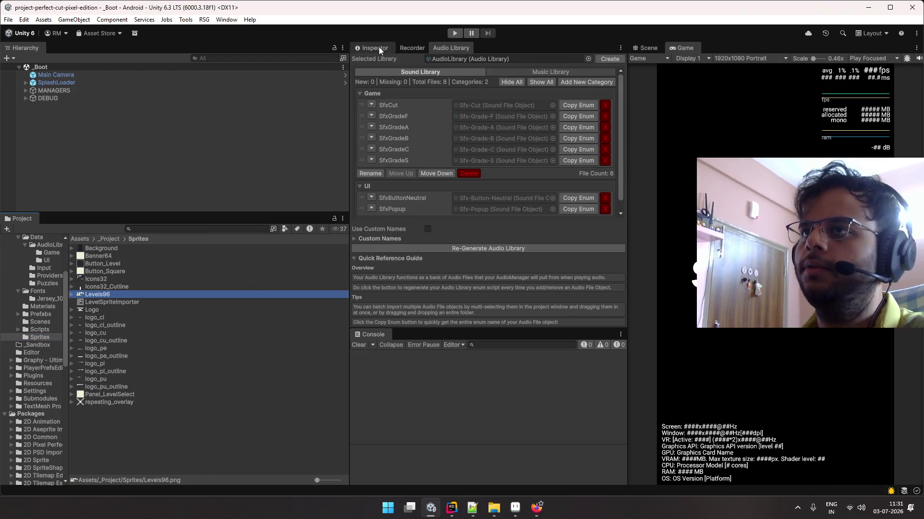
key("Left")
left_click(379, 48)
left_click(496, 162)
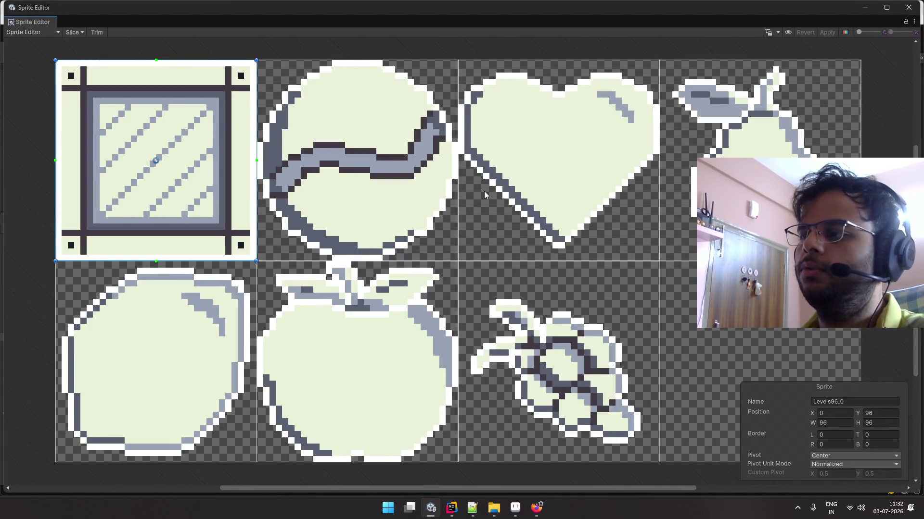
In Custom Outline mode, set Outline Detail to 1 and generate the swirl ball's outline
left_click(40, 31)
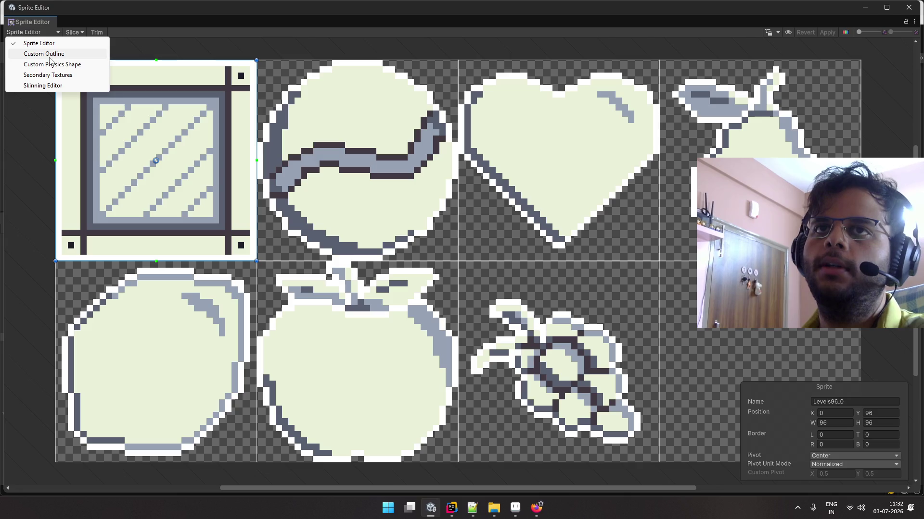
left_click(48, 54)
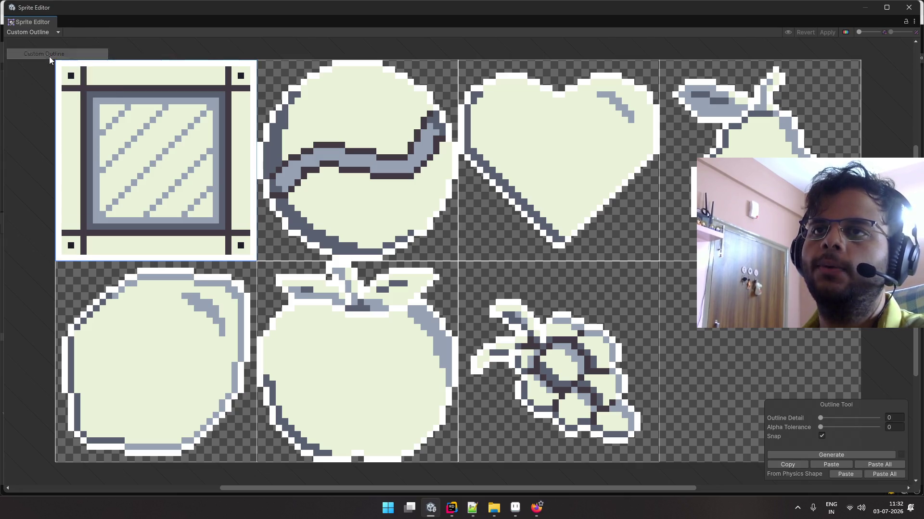
left_click(368, 161)
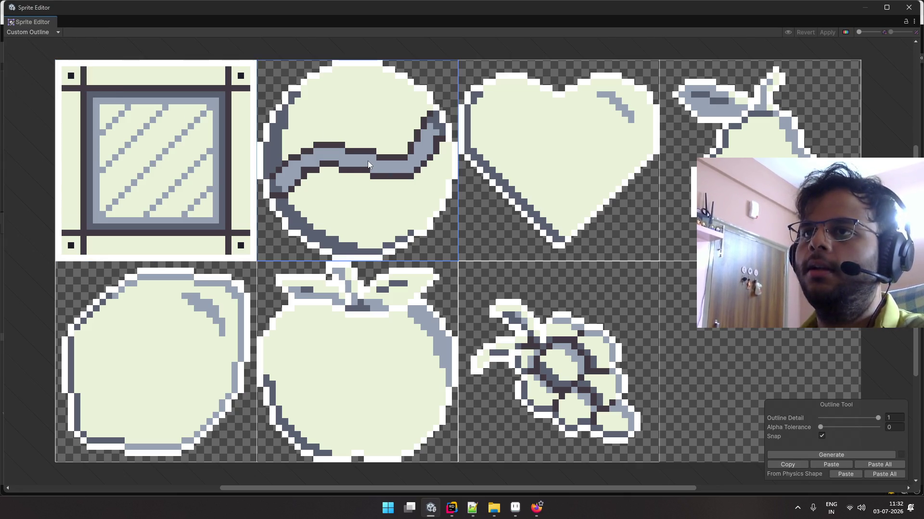
left_click(515, 165)
left_click(366, 158)
left_click(223, 155)
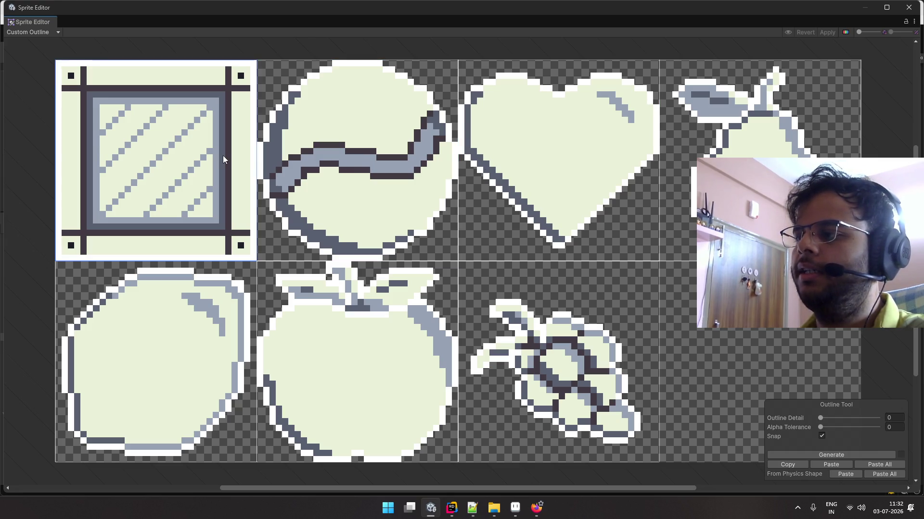
mouse_move(878, 418)
left_mouse_down()
mouse_move(817, 417)
mouse_move(878, 418)
left_mouse_up()
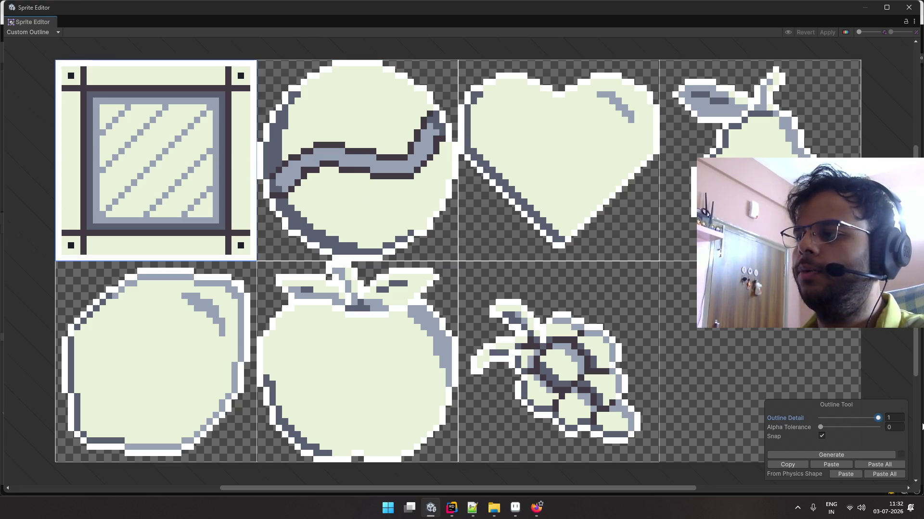
left_click(383, 208)
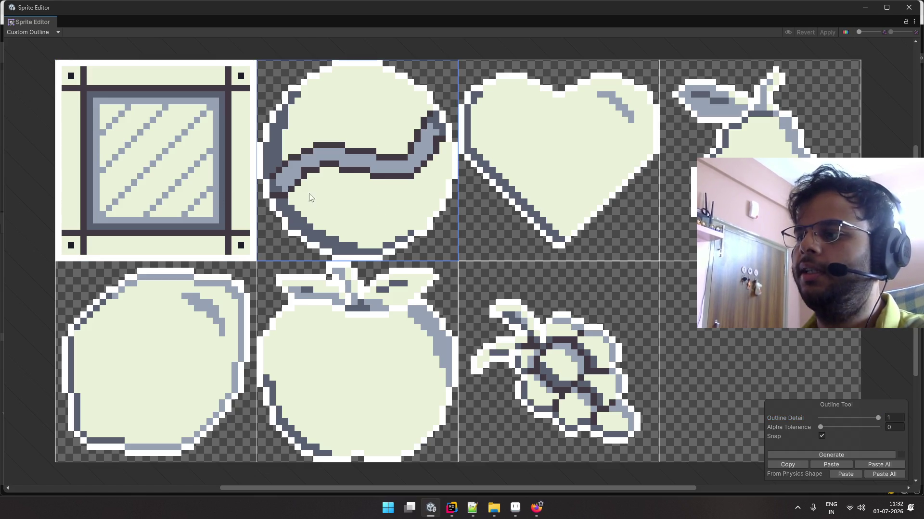
left_click(817, 457)
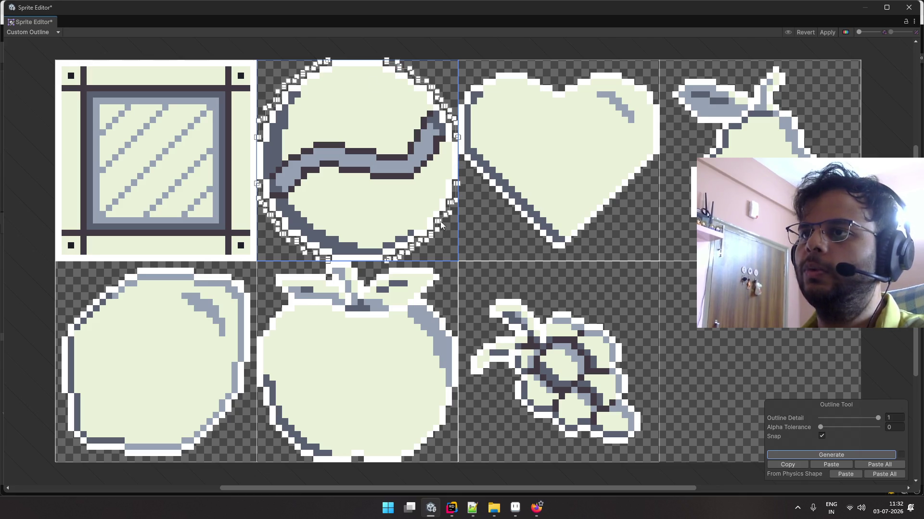
Generate custom outlines for the heart and pear sprites and confirm the unapplied-changes prompt
left_click(575, 197)
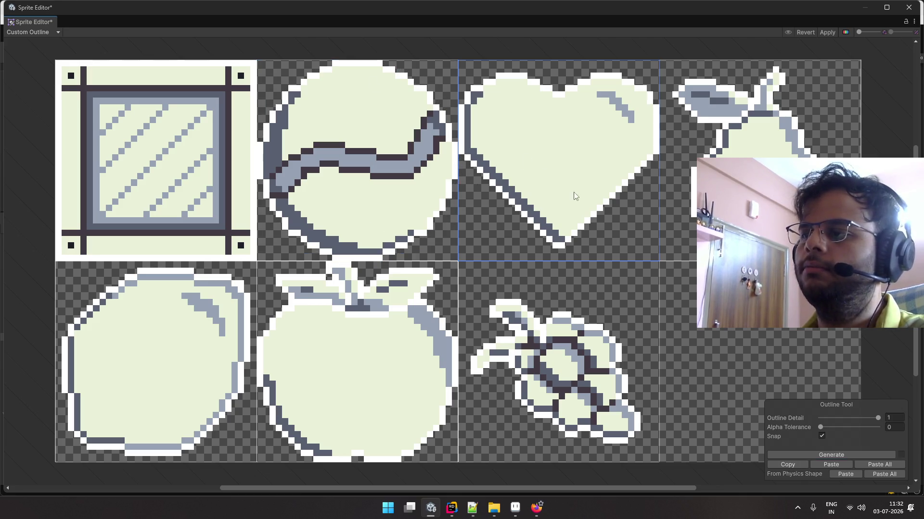
left_click(820, 455)
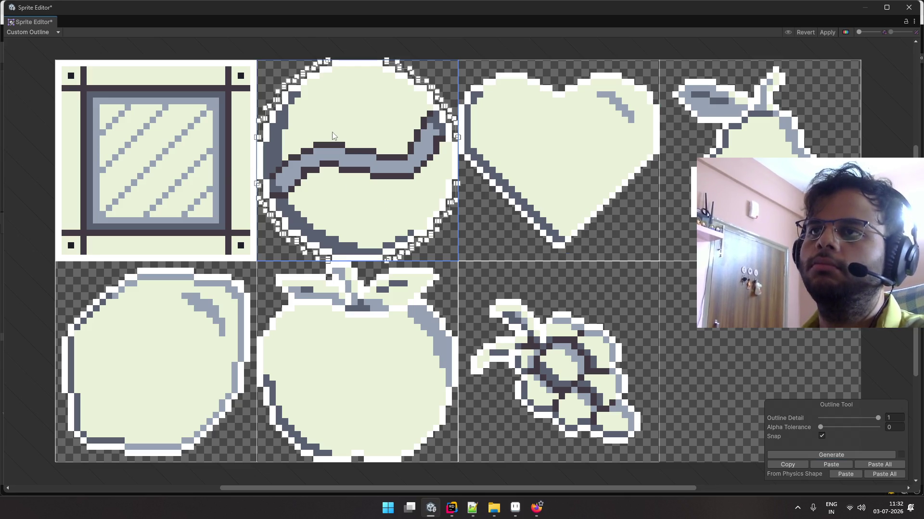
left_click(391, 202)
left_click(751, 120)
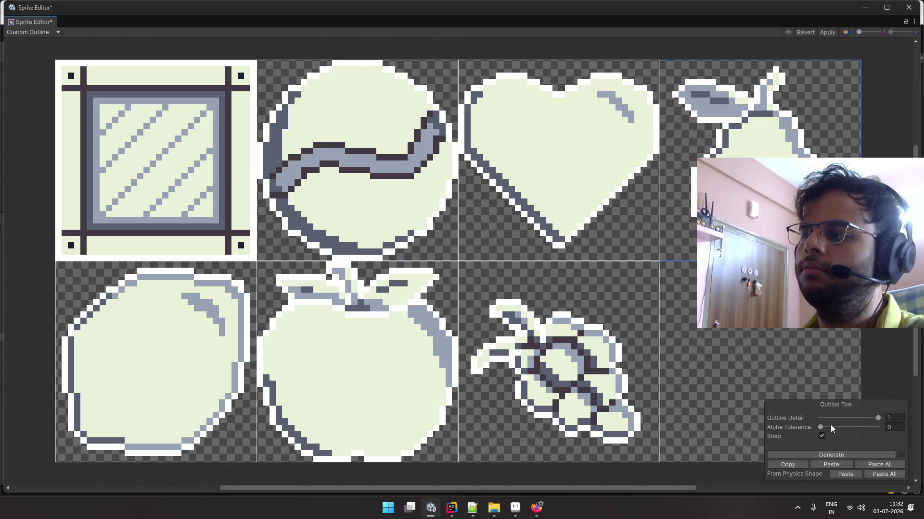
left_click(832, 453)
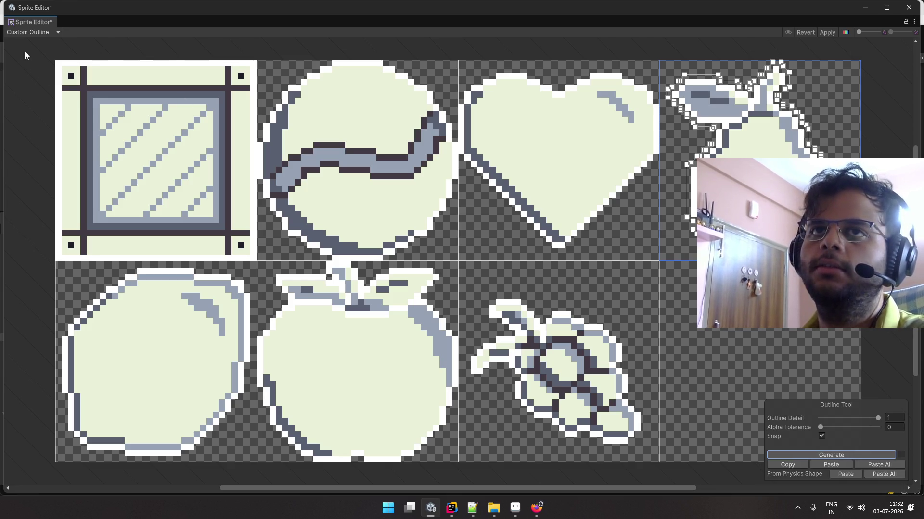
left_click(29, 32)
left_click(34, 64)
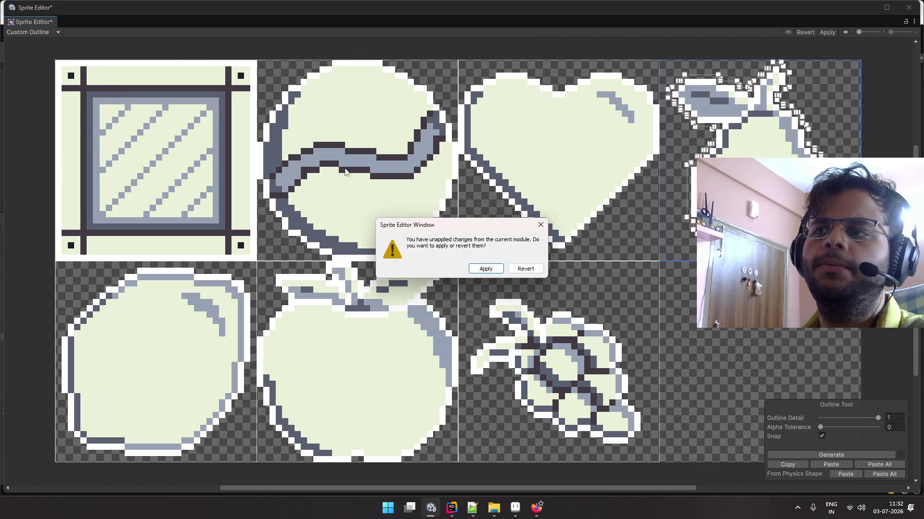
left_click(524, 270)
Generate a physics shape for the top-left tile sprite with Outline Detail at 1
left_click(355, 120)
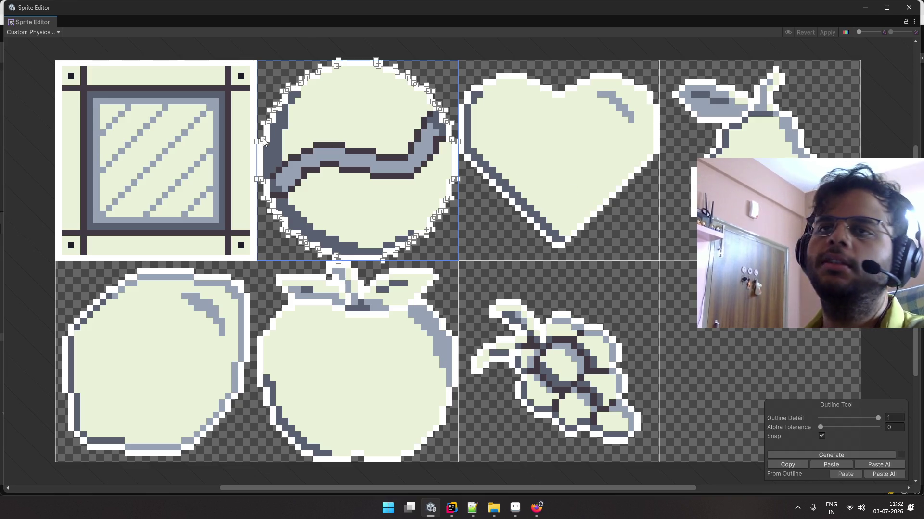
left_click(241, 139)
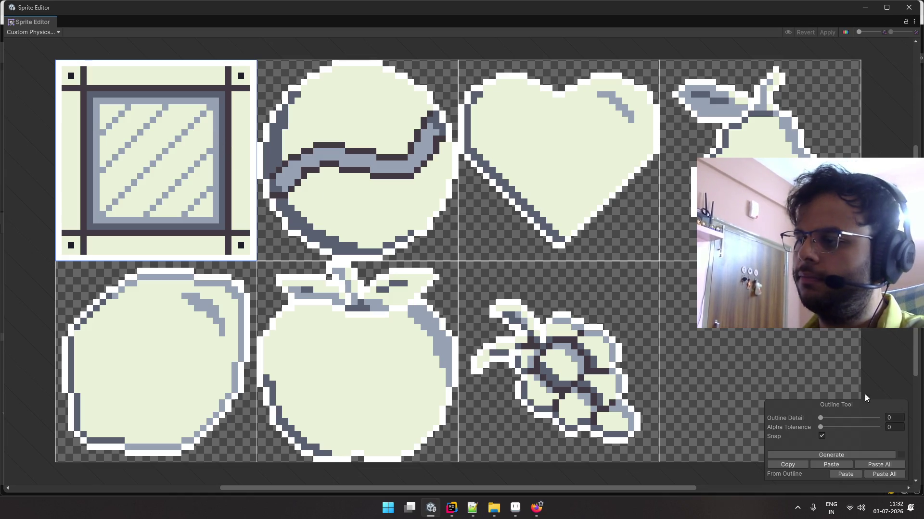
left_click_drag(831, 419, 877, 418)
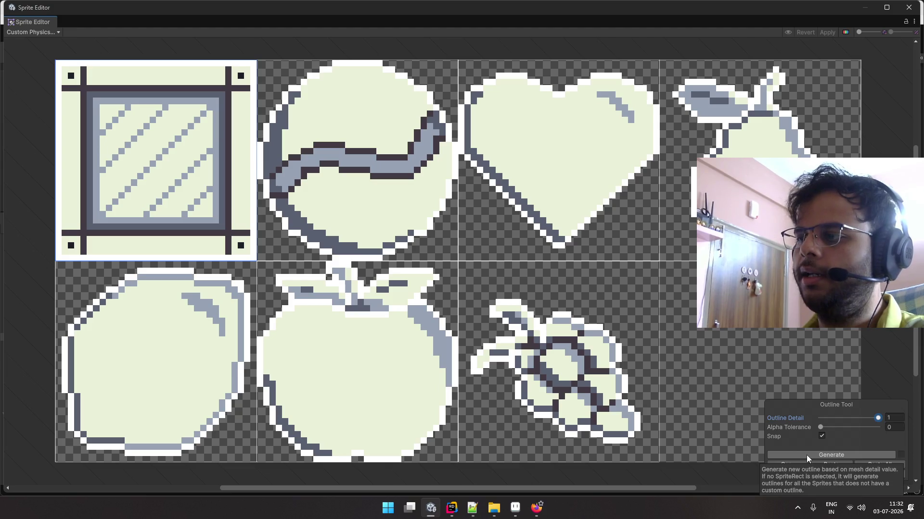
left_click(806, 455)
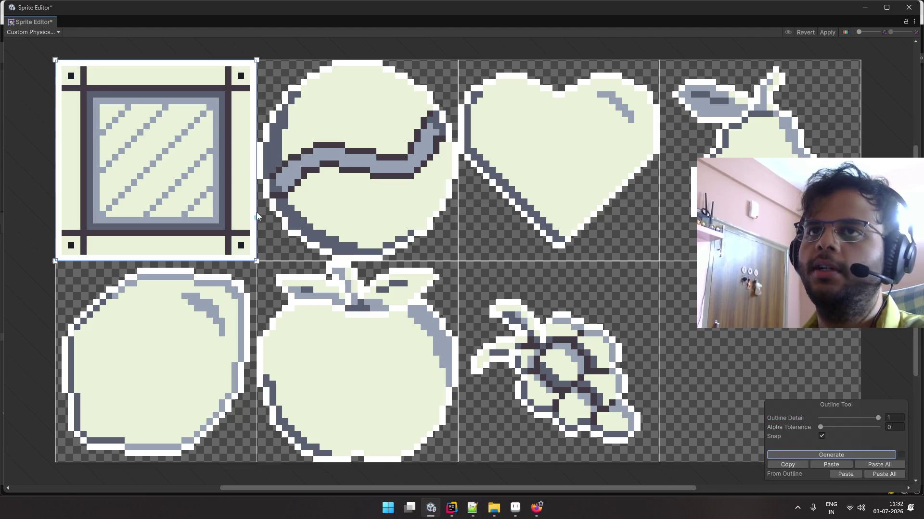
Review the other fruit sprites' physics shapes, apply the changes, and close the Sprite Editor
left_click(291, 136)
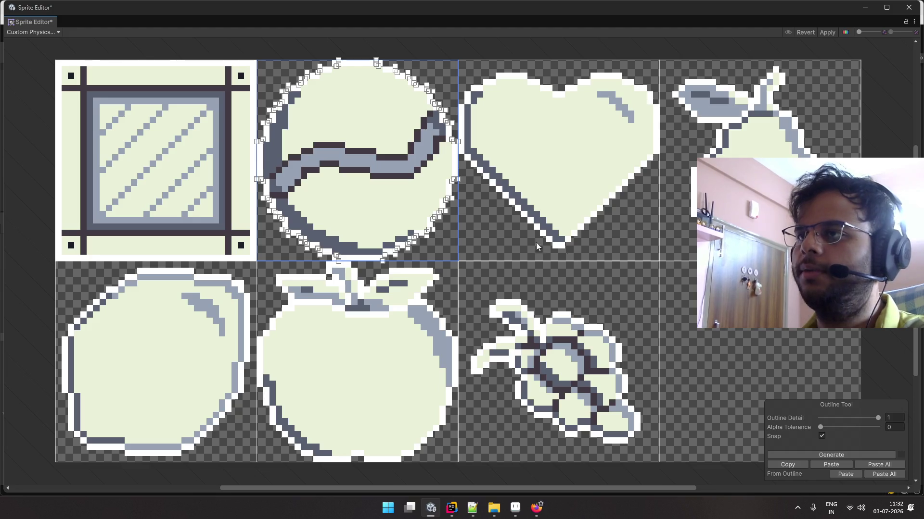
left_click(396, 73)
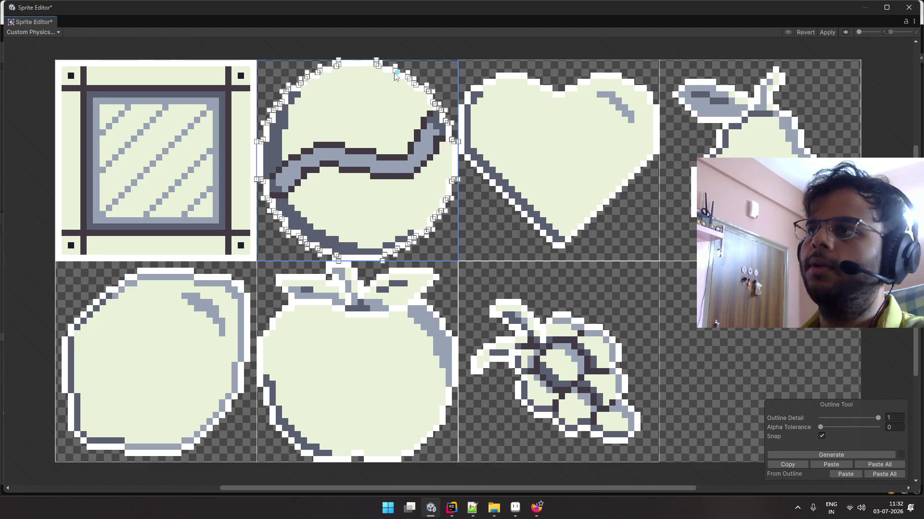
left_click(511, 122)
left_click(770, 202)
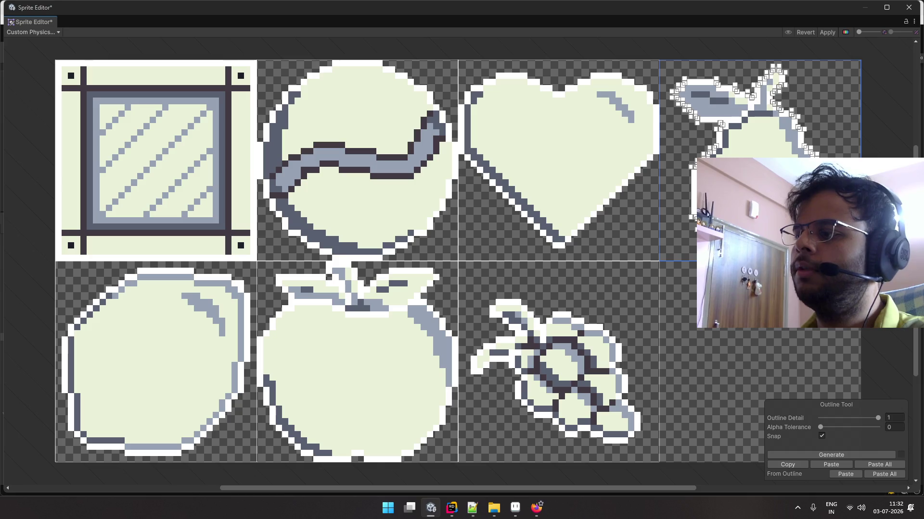
left_click(625, 316)
left_click(415, 330)
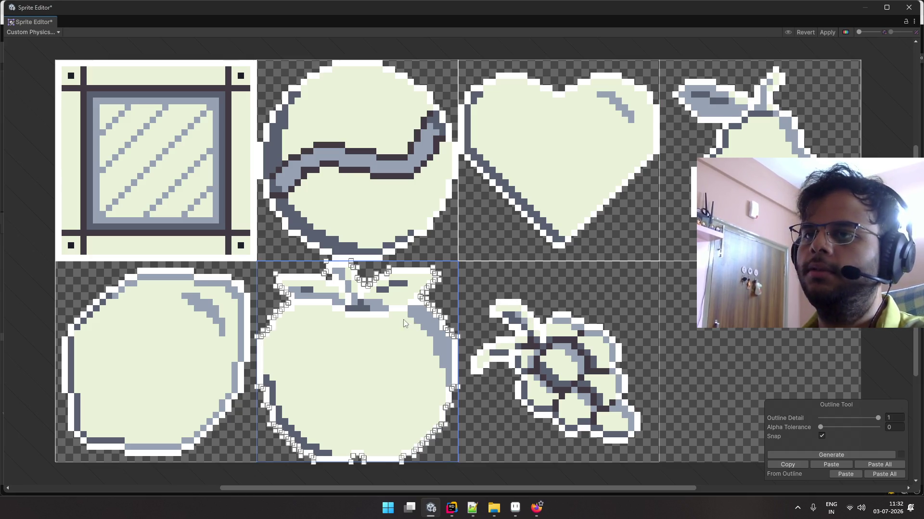
left_click(182, 335)
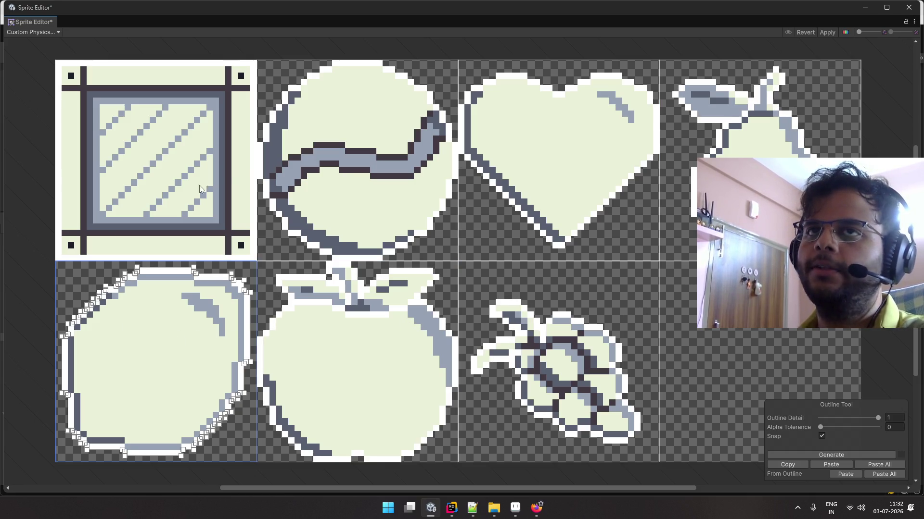
left_click(823, 33)
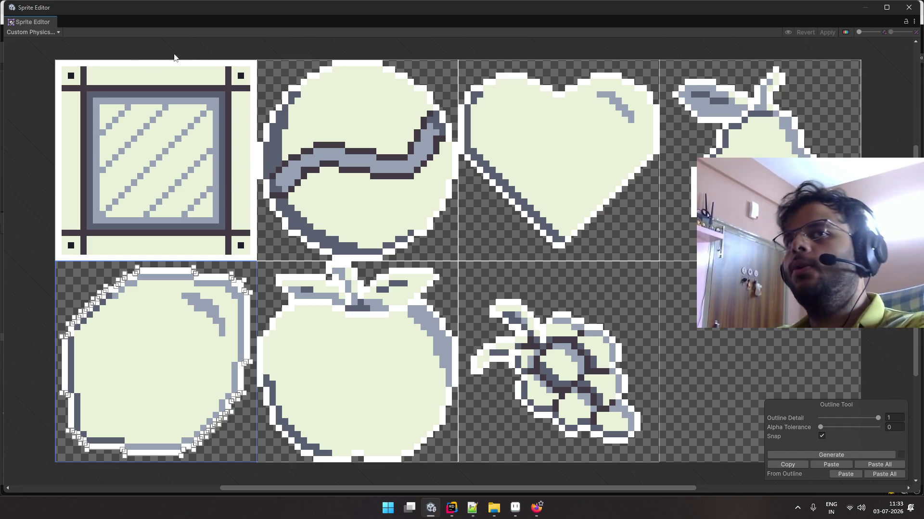
left_click(52, 32)
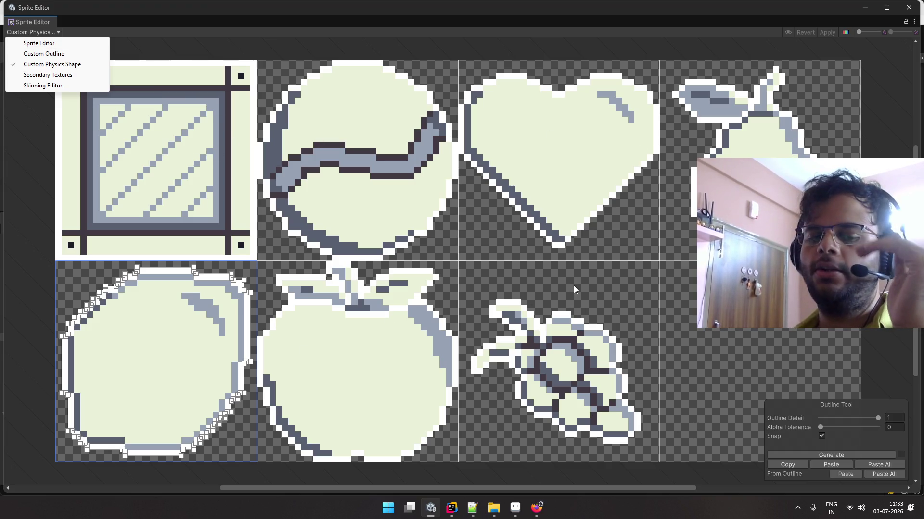
left_click(908, 8)
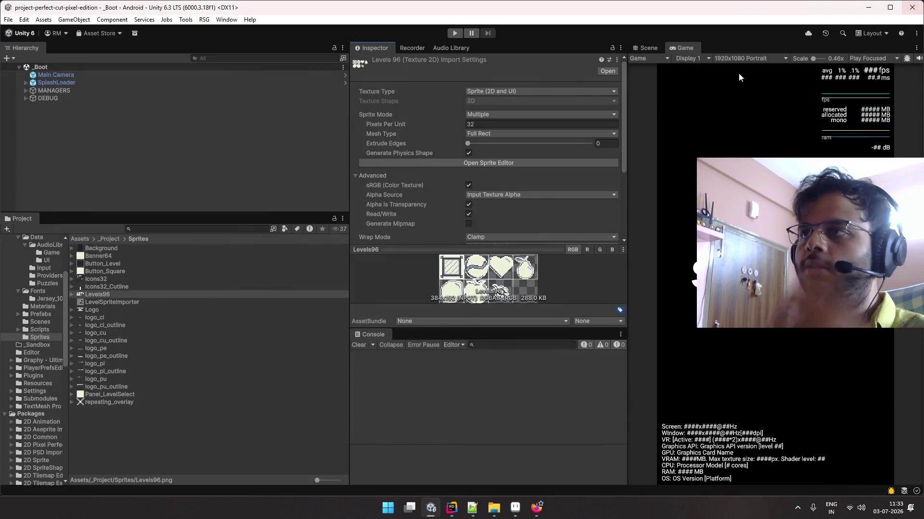
Play the game to the Levels screen, close its panel, and stop play mode
key("ctrl+p")
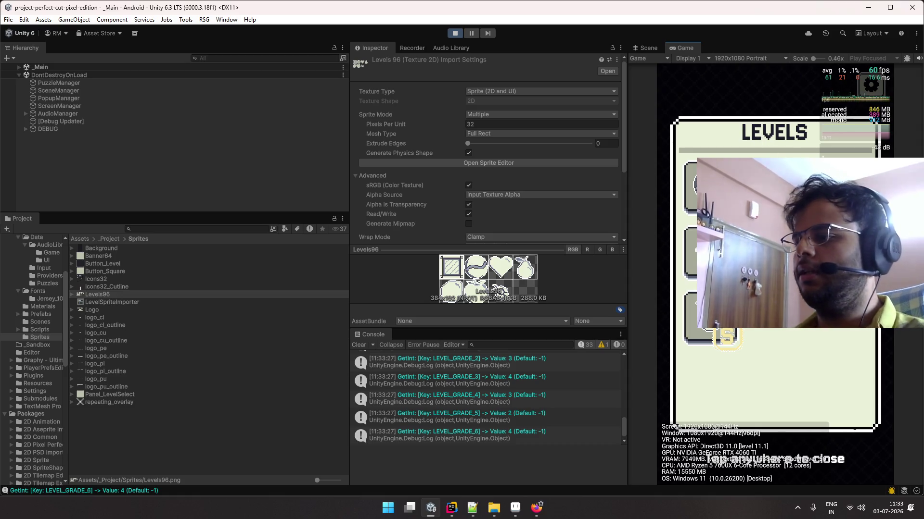
left_click(850, 468)
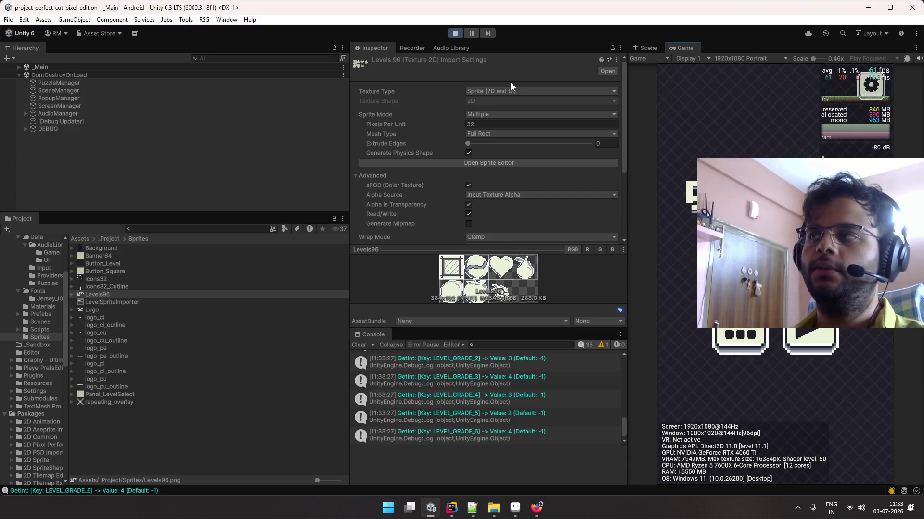
left_click(454, 33)
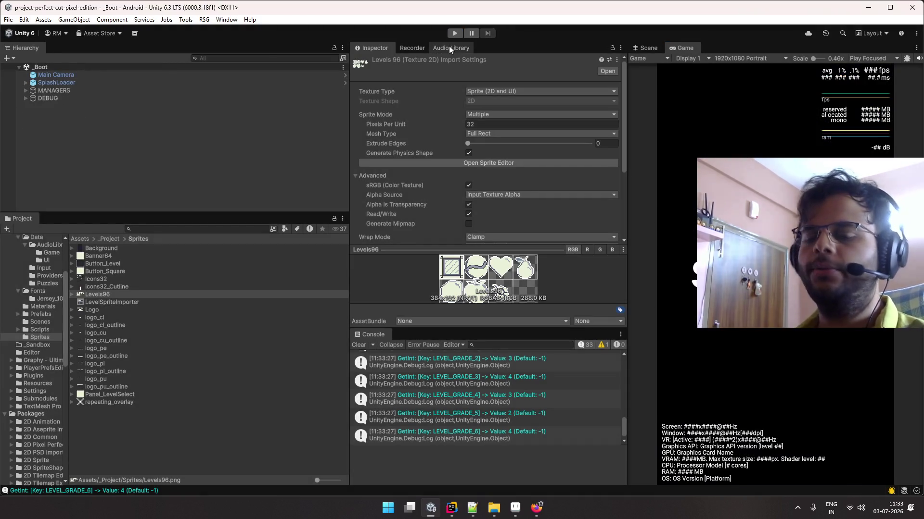
key("alt+Tab")
Make line 9 read 'Draw more levels till 30' and start the level-setup tool item's '=>' steps
left_click(366, 199)
left_click_drag(365, 189, 366, 180)
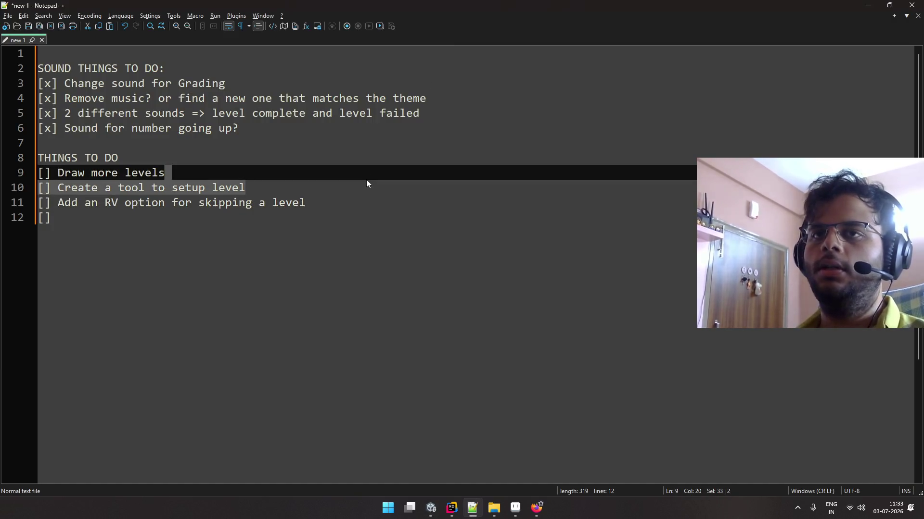
left_click(366, 180)
type("tui")
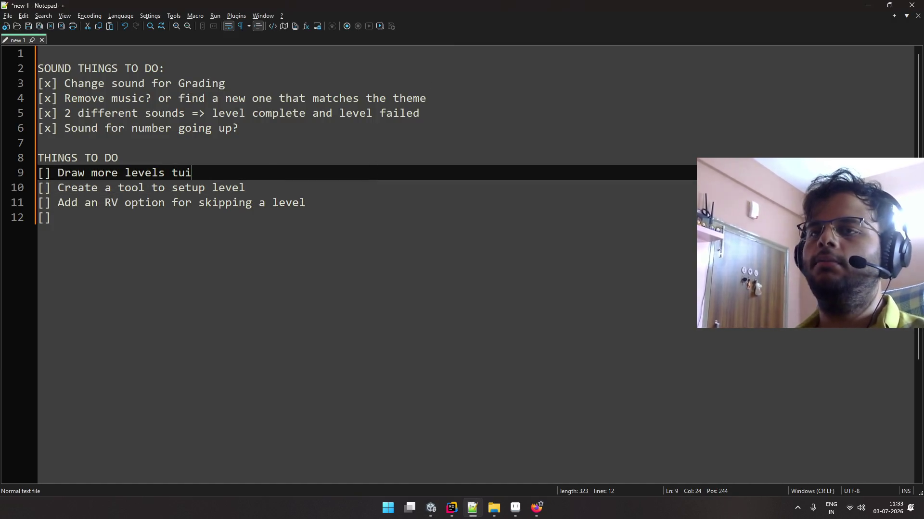
key("BackSpace")
key("BackSpace")
type("i;ll")
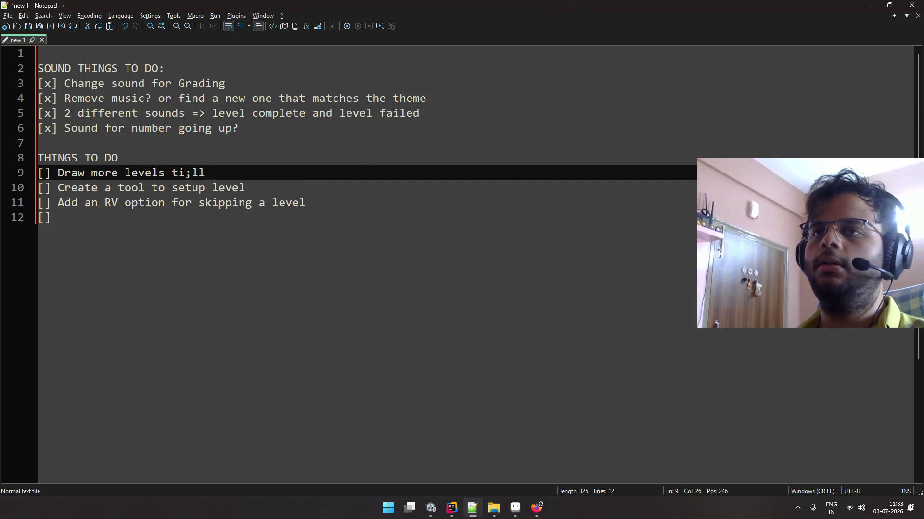
key("BackSpace")
key("BackSpace")
key("BackSpace")
type("ll 30")
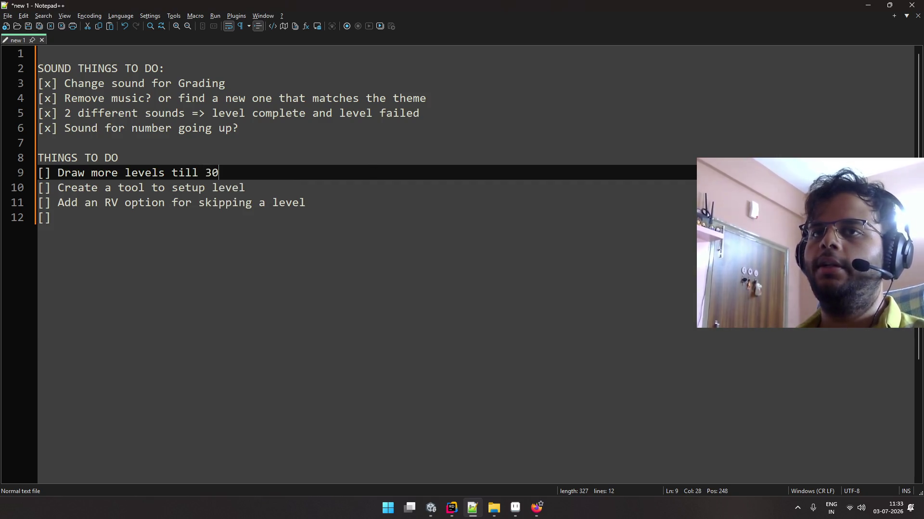
key("Down")
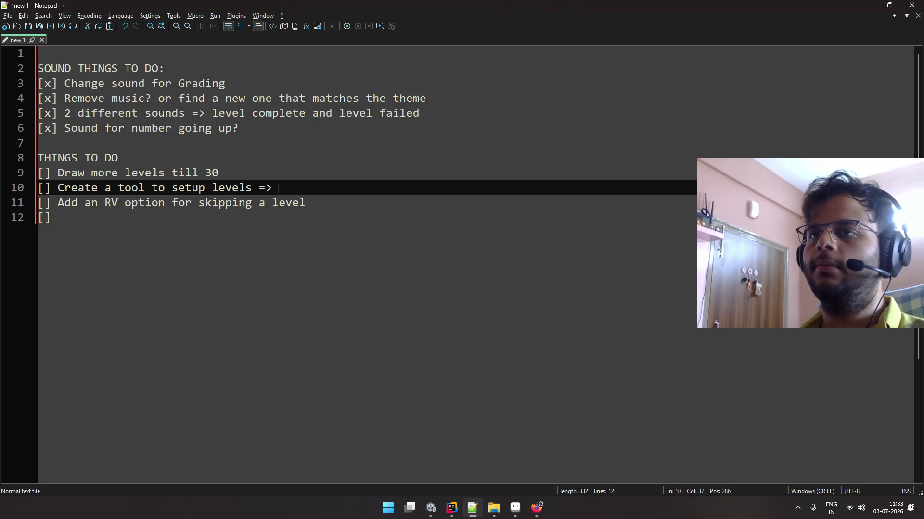
type("open p")
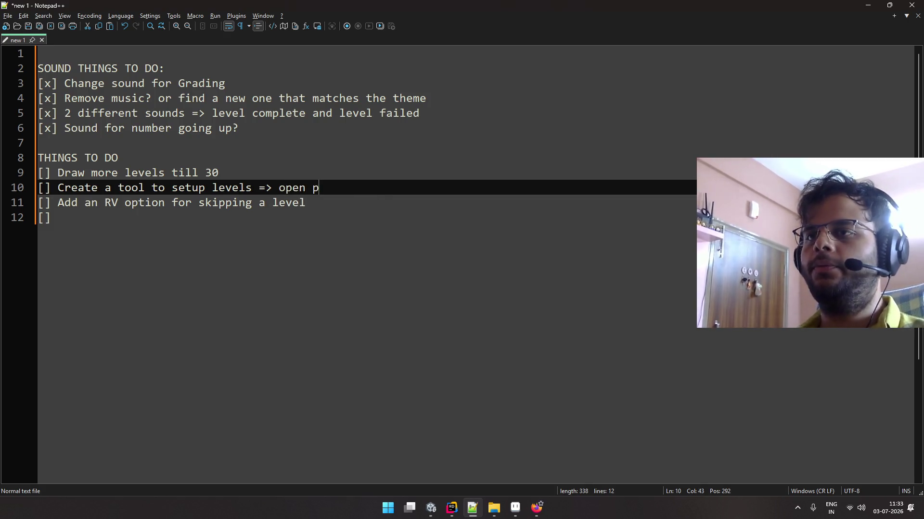
type("hysics sharp")
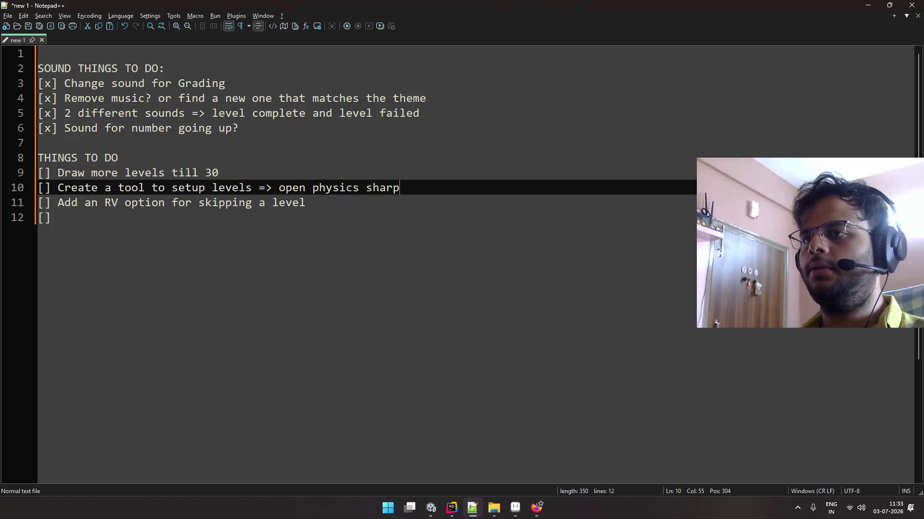
key("BackSpace")
key("BackSpace")
type("p levels => open ")
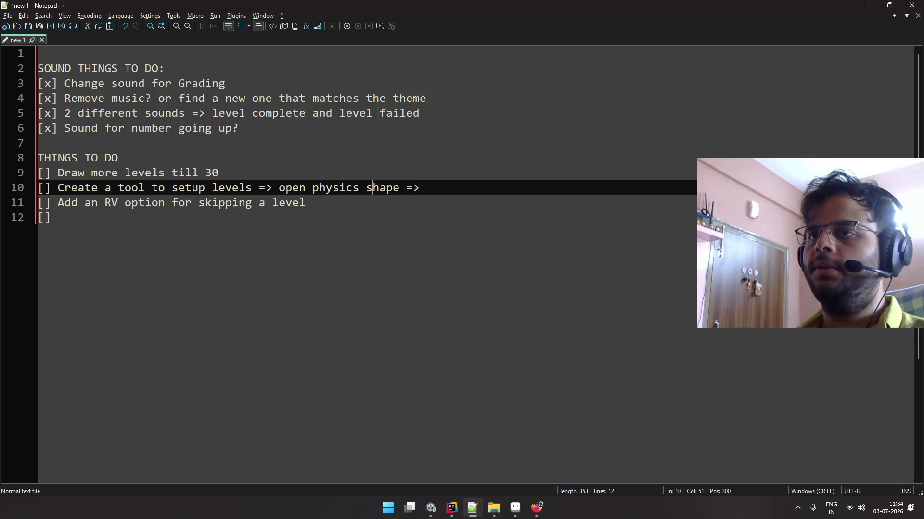
type("sprite")
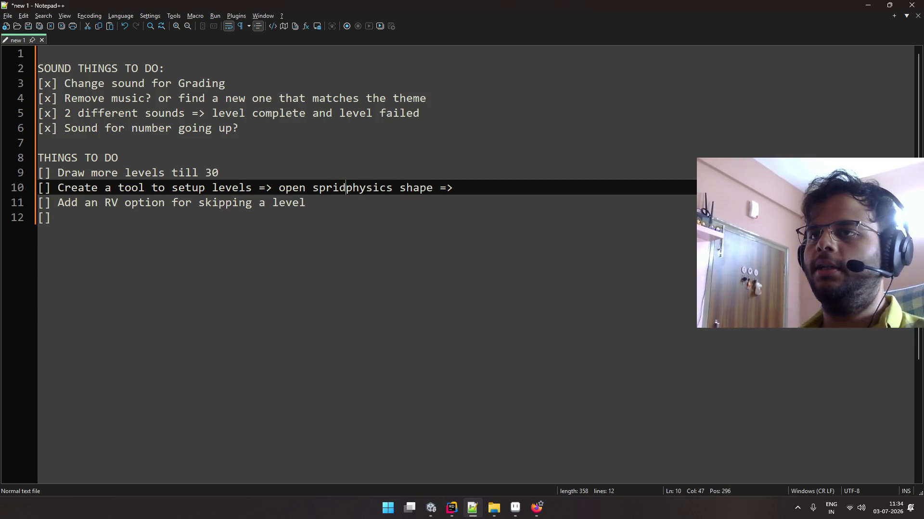
type(" editor =>")
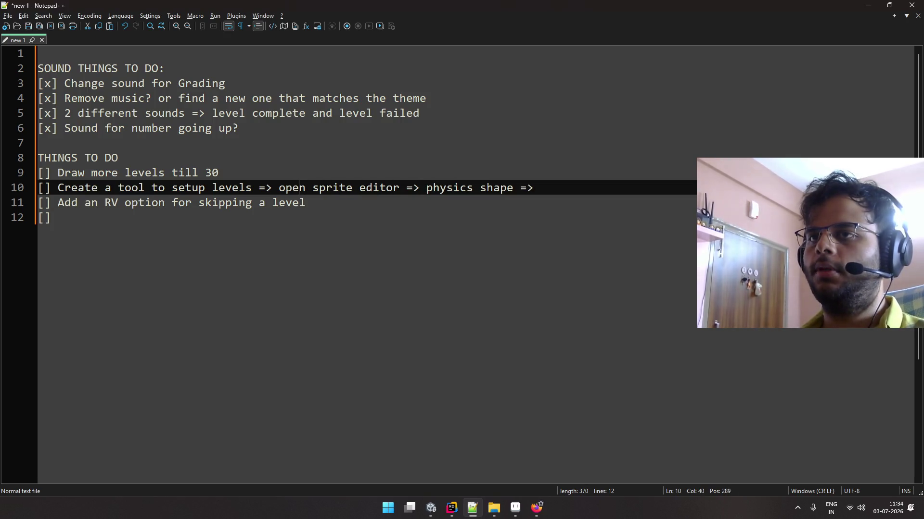
Put each step on its own indented line: sprite editor, physics shape, outline details 1, alpha tol, generate
key("Return")
key("Tab")
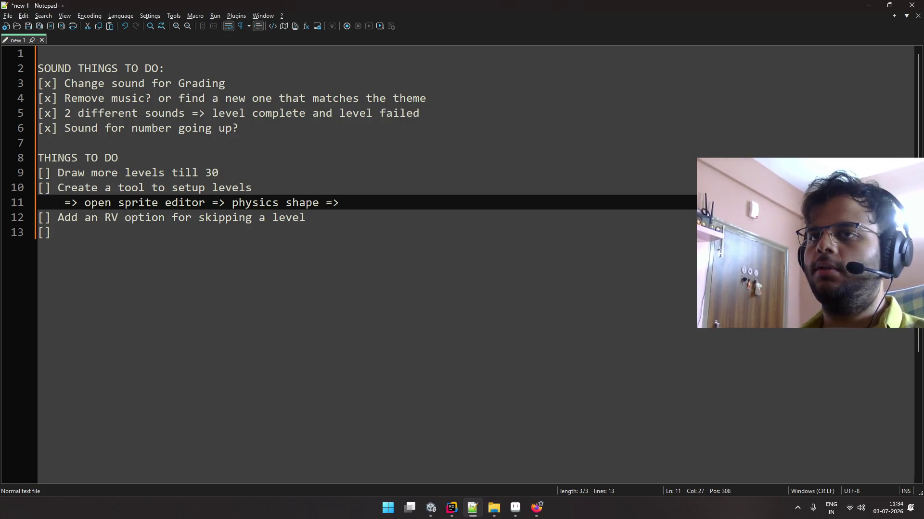
key("Return")
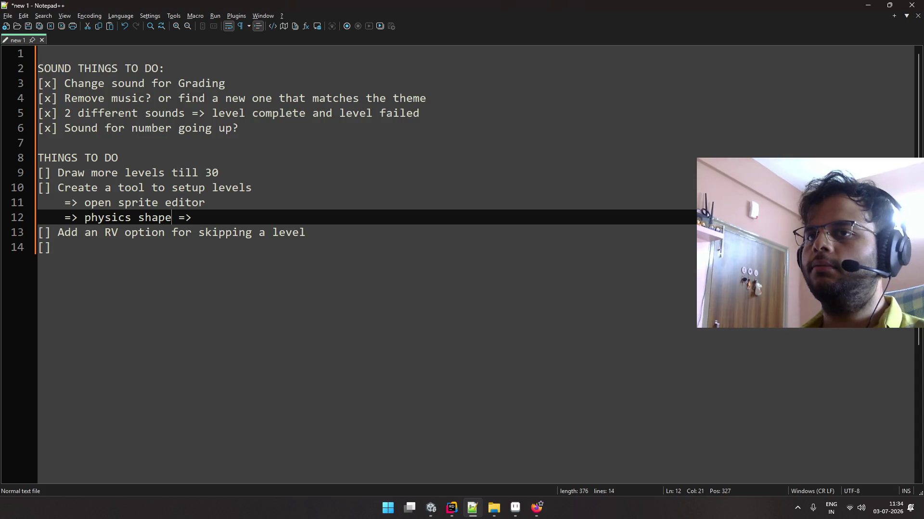
key("Return")
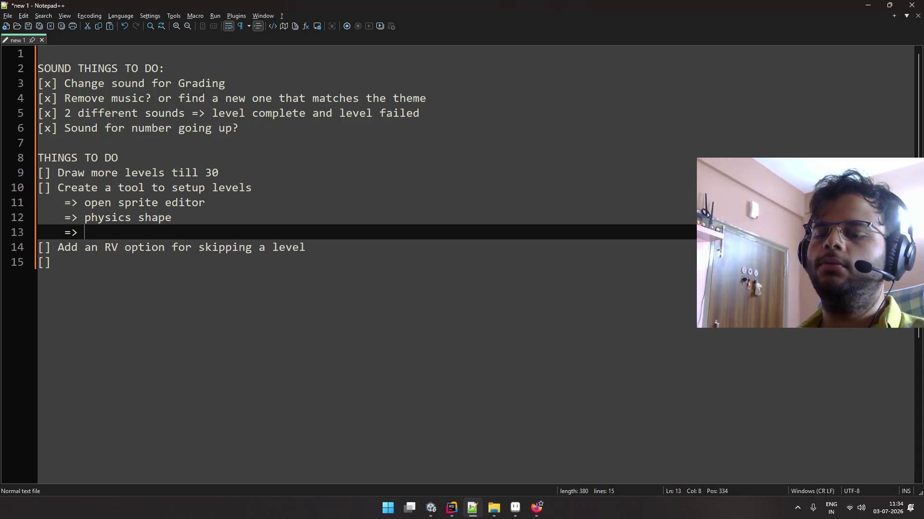
type("outline detai")
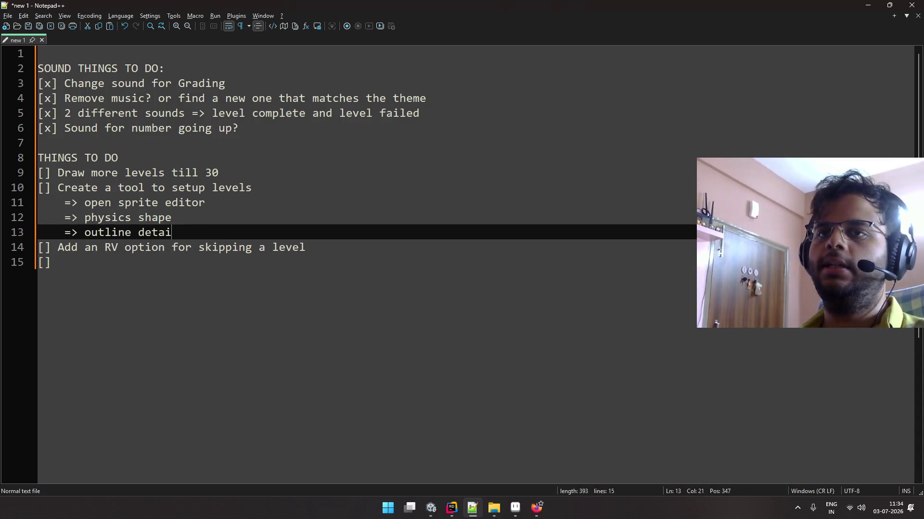
type("ls 1")
key("Return")
type("=> alpj")
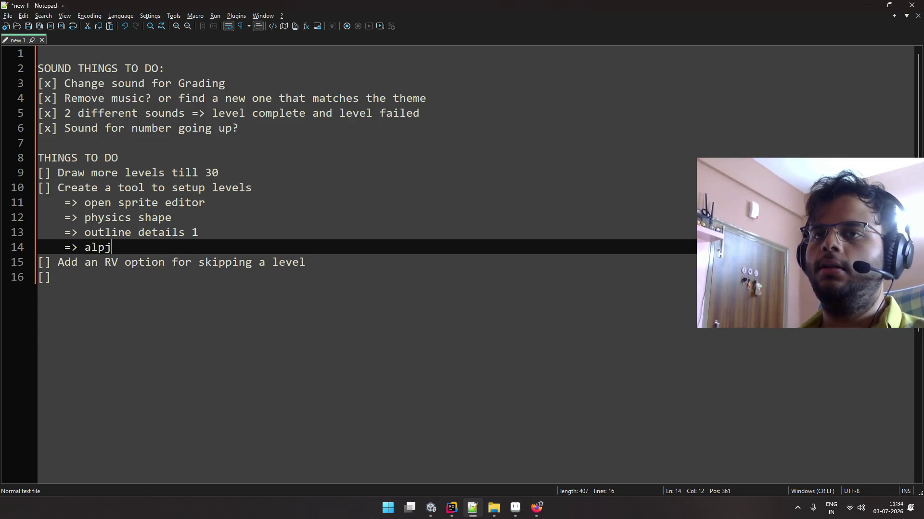
key("BackSpace")
type("ha tol 0")
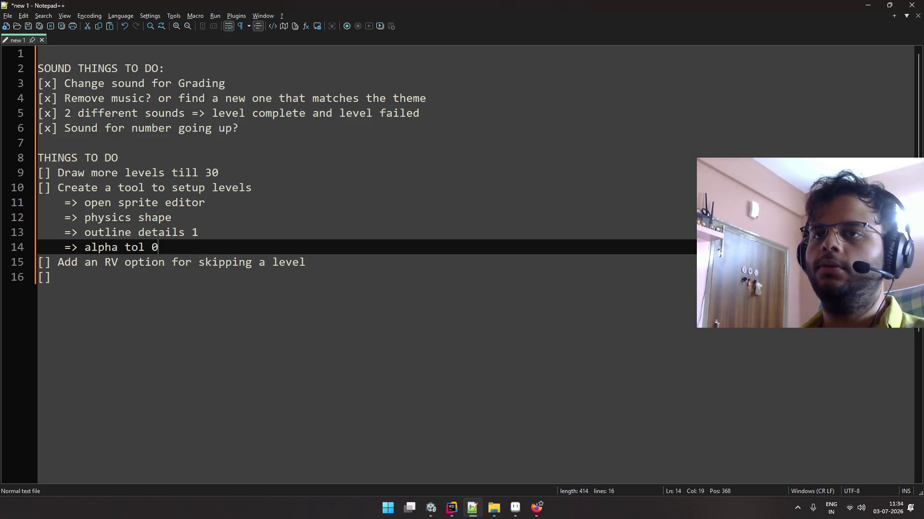
key("Return")
type("=>")
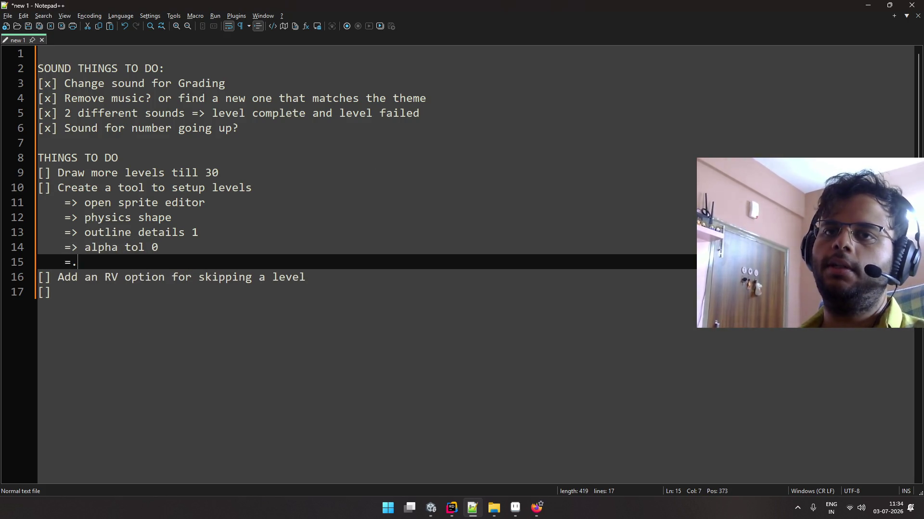
type("generate")
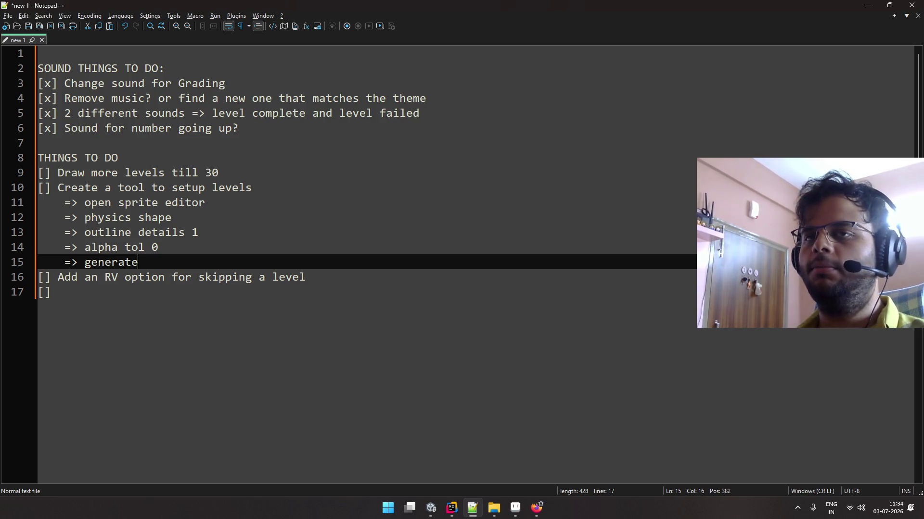
Add blank lines above and below the level-setup tool item, then switch windows with Alt+Tab
key("Up")
key("Up")
key("Up")
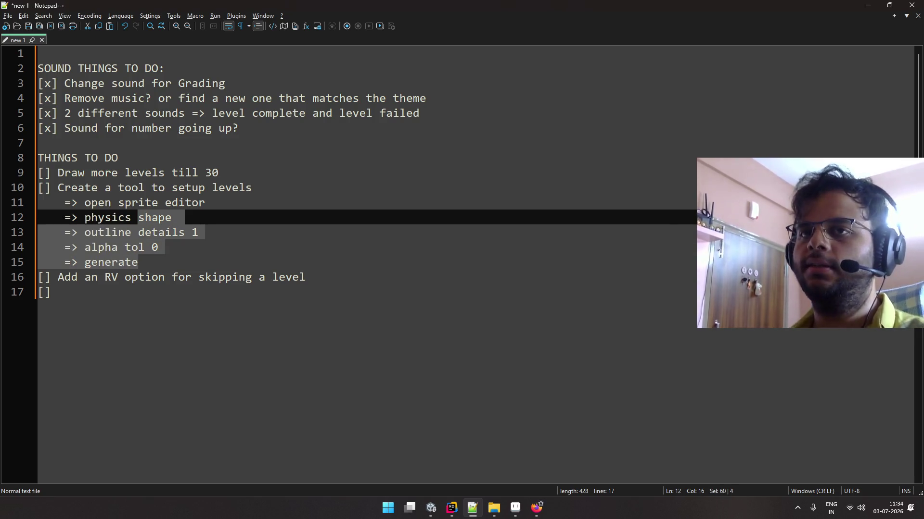
key("Down")
key("Down")
key("Down")
key("Down")
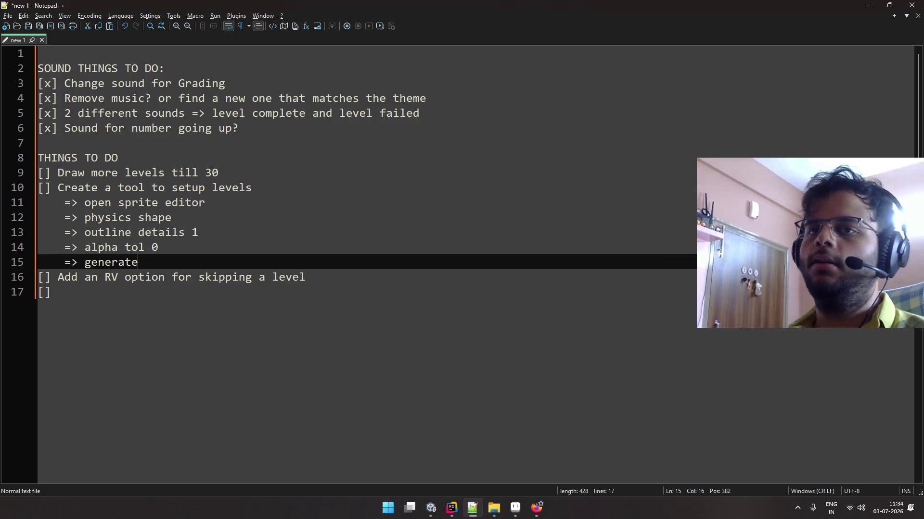
key("Return")
key("Up")
key("Up")
key("Up")
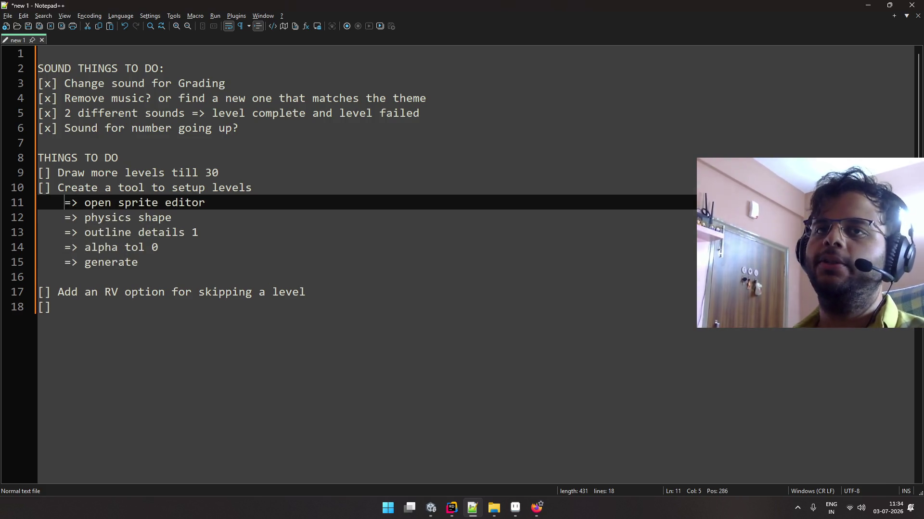
key("Home")
key("Return")
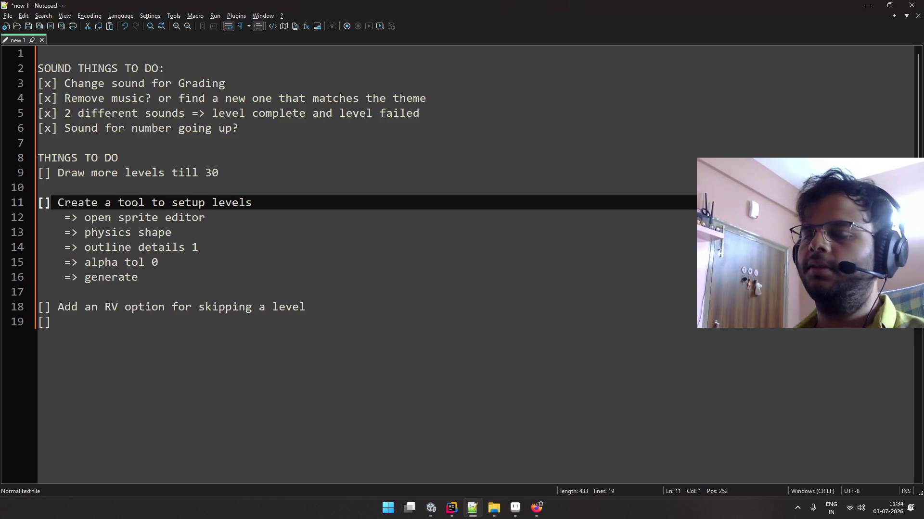
key("Down")
key("Down")
key("Down")
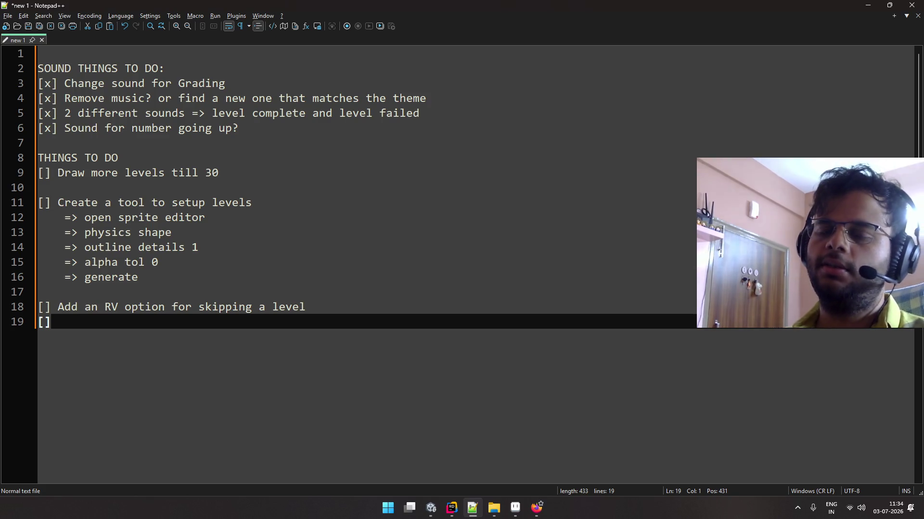
key("Right")
key("Right")
key("Right")
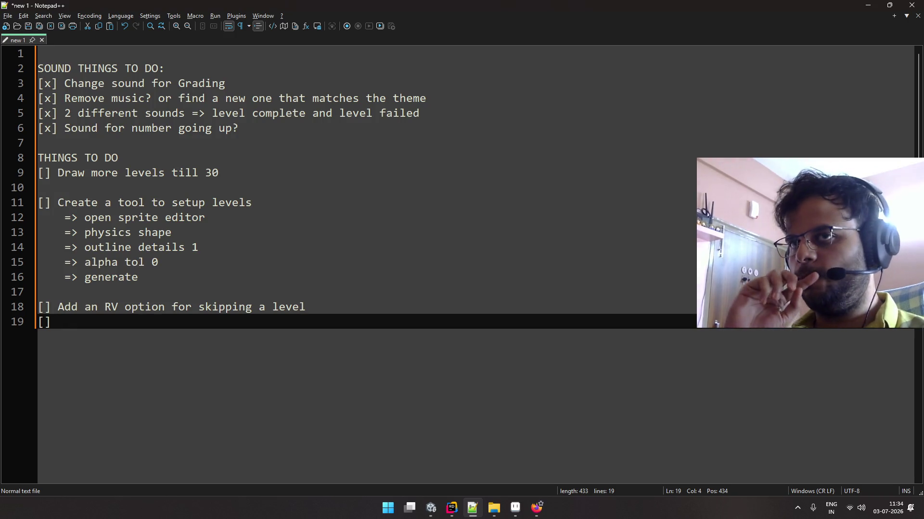
key("alt+Tab")
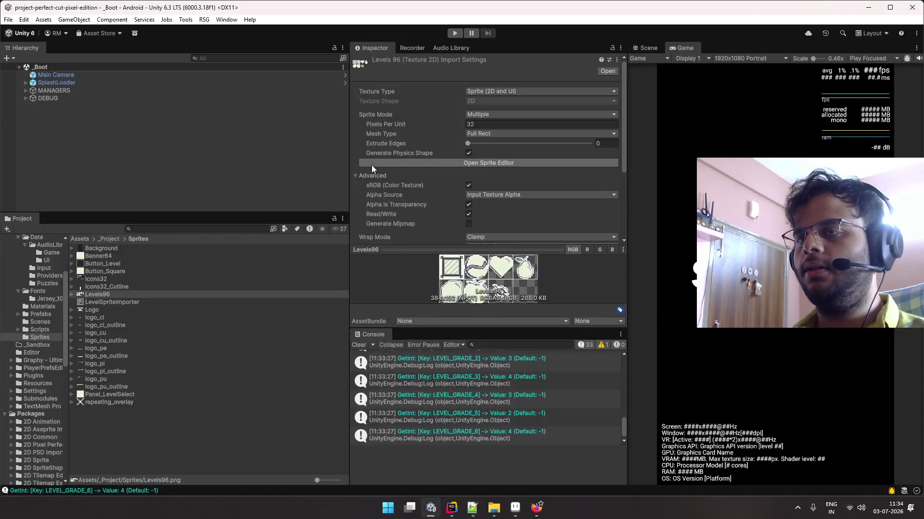
Search 'crazy games' in a new Firefox tab and open crazygames.com, closing the leftover GitHub tab
key("alt+Tab")
key("alt+Tab")
key("alt+Tab")
key("alt+Tab")
key("alt+Tab")
key("alt+Tab")
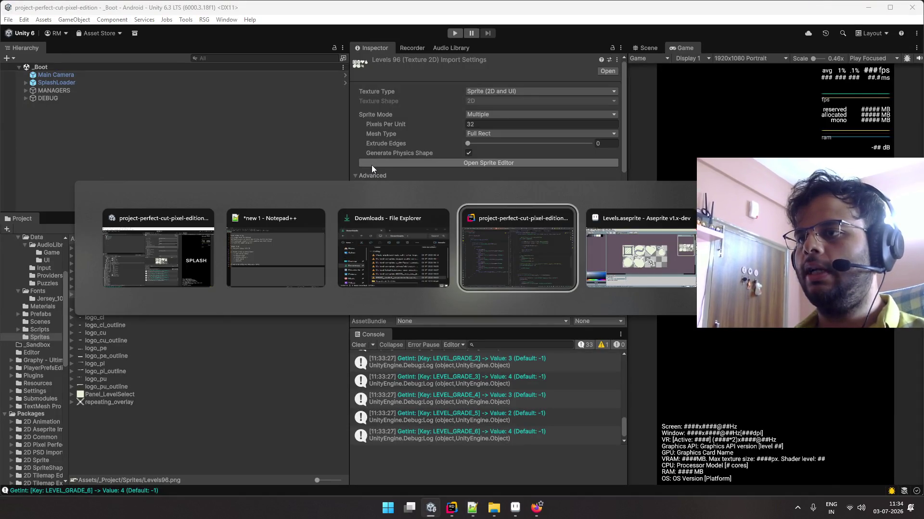
key("ctrl+t")
type("c")
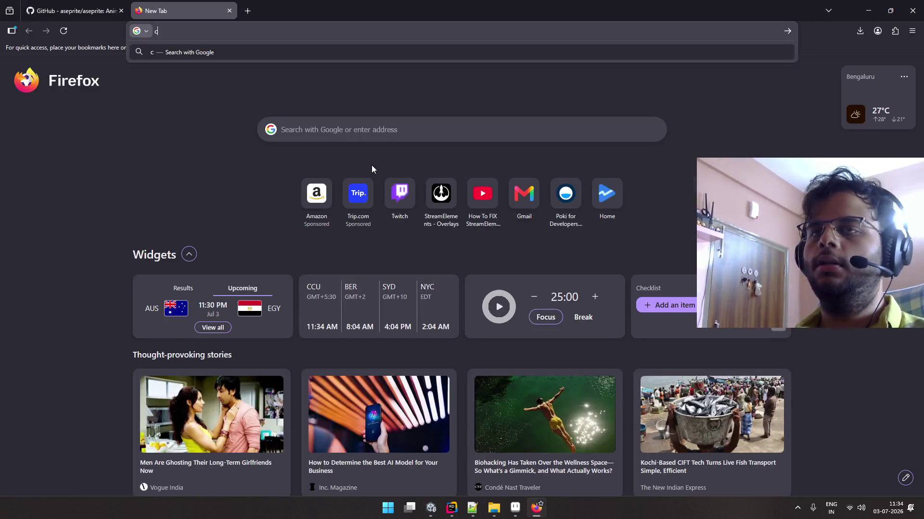
type("razy games")
key("Return")
key("ctrl+shift+Tab")
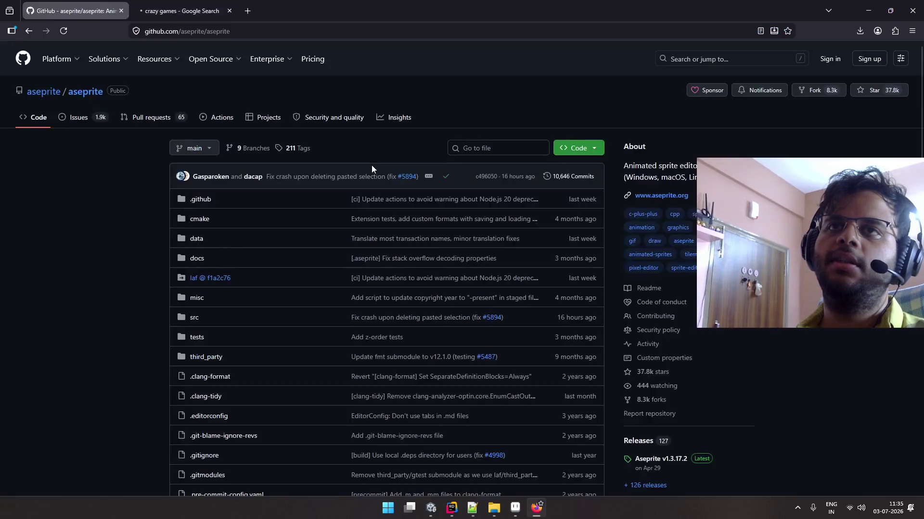
key("ctrl+w")
left_click(273, 147)
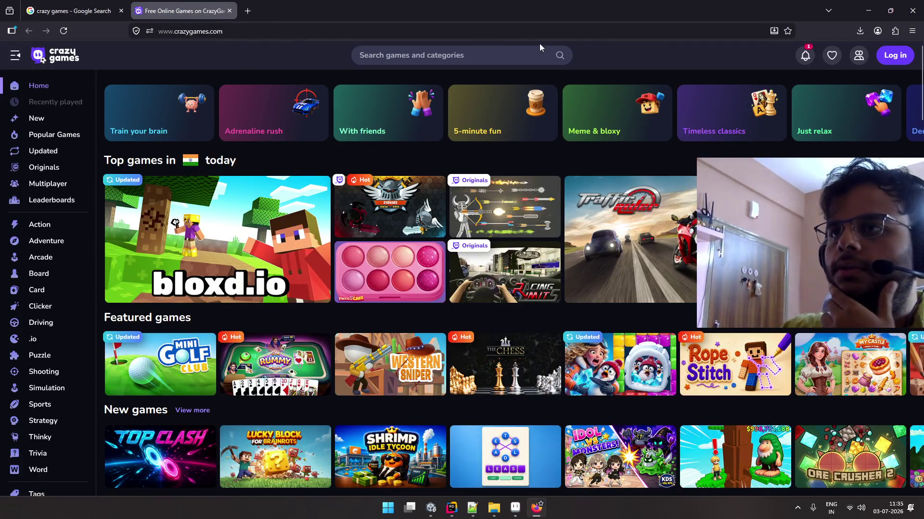
Log in to CrazyGames with the Google account and dismiss the username setup panel
left_click(891, 57)
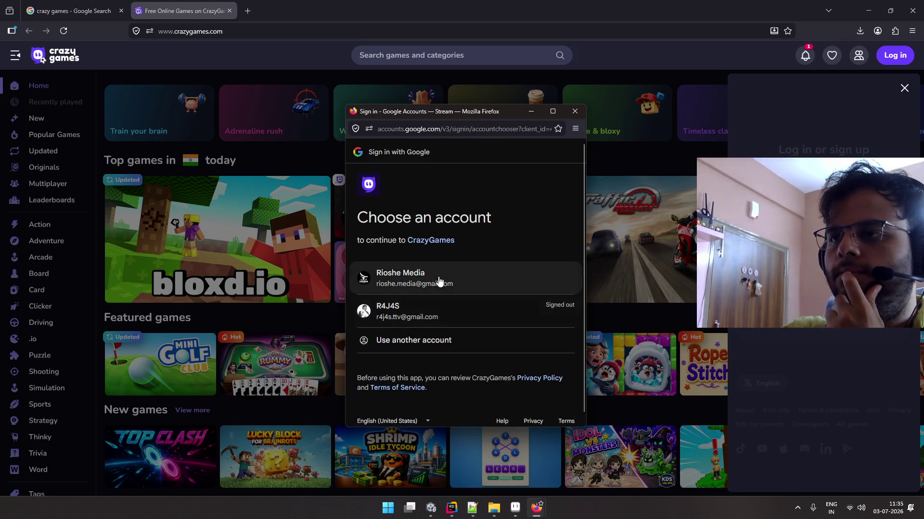
left_click(440, 281)
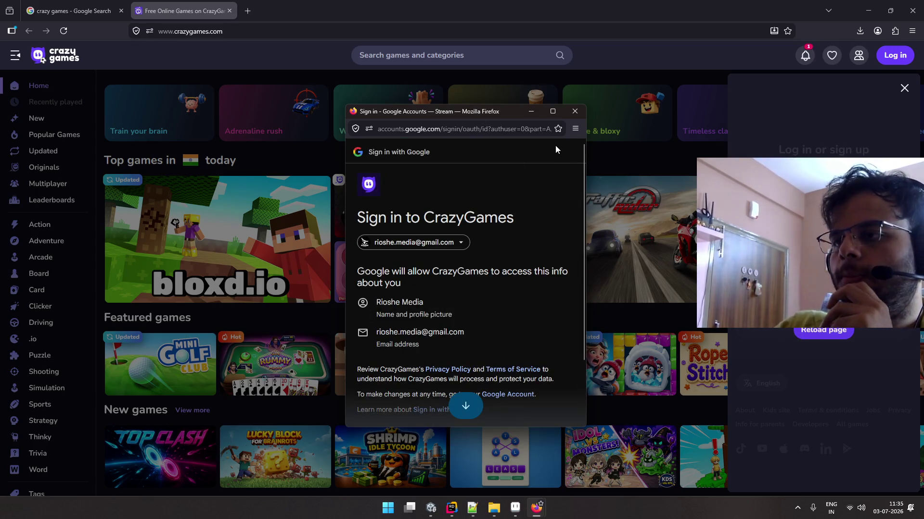
scroll(475, 251, "down", 3)
left_click(521, 375)
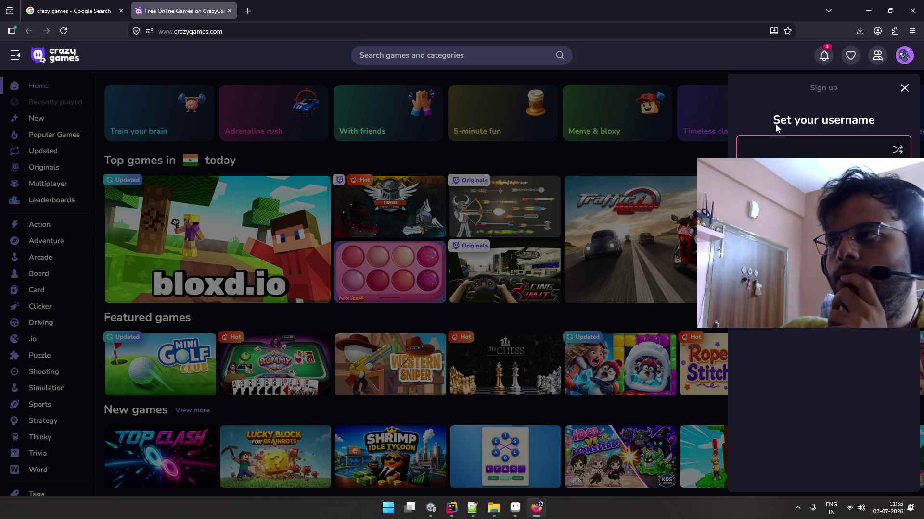
left_click(904, 88)
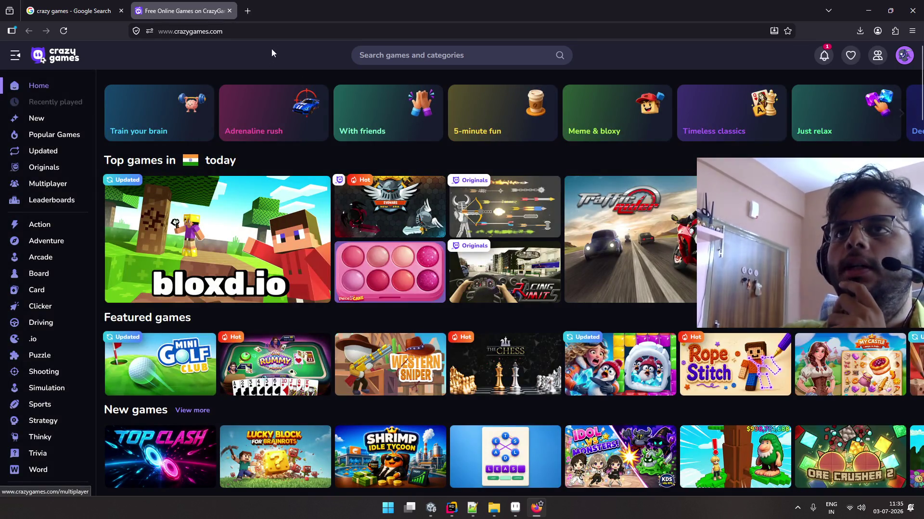
left_click(206, 32)
Search 'crazygames deve' to reach the Developer Portal's My Games page, then open the SDK docs in a new tab
type("cr")
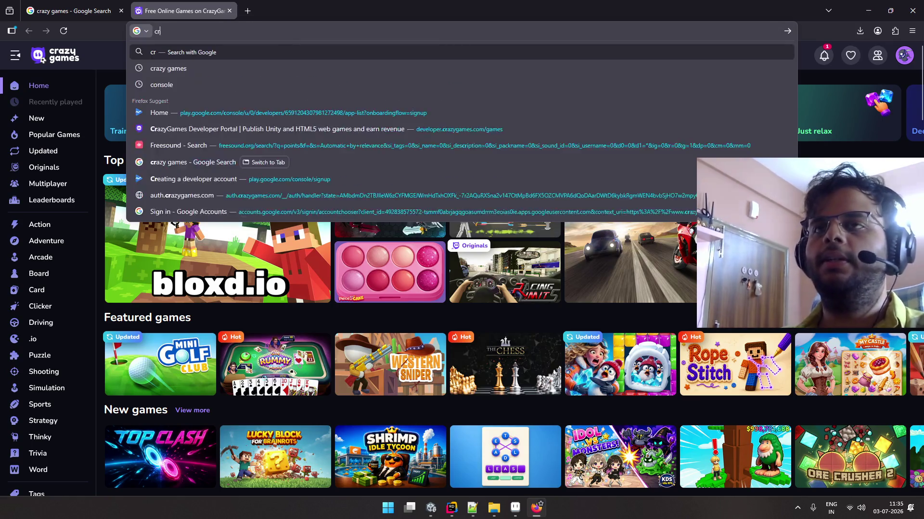
type("azygames deve")
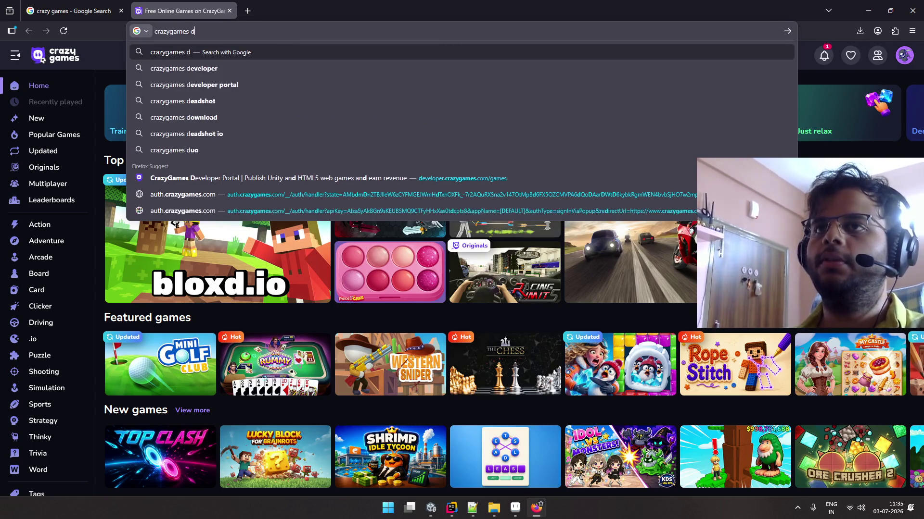
key("Down")
key("Return")
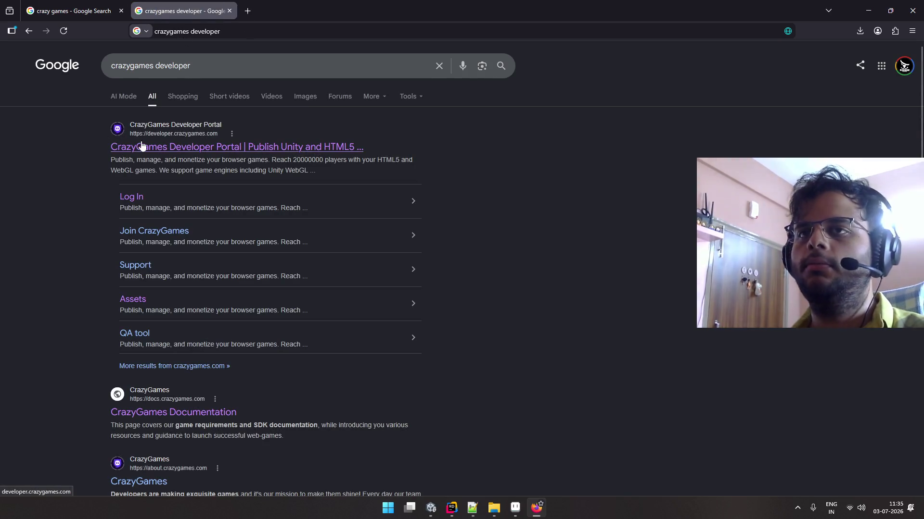
left_click(163, 148)
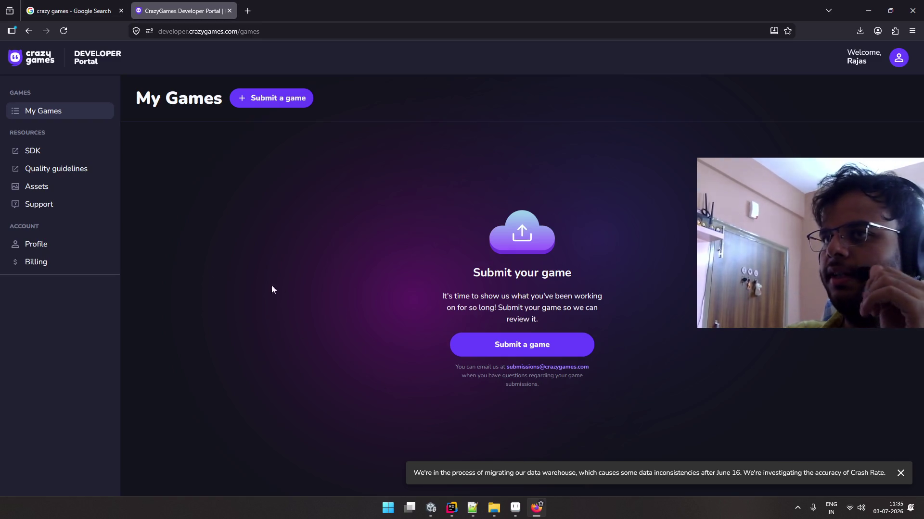
left_click(76, 166)
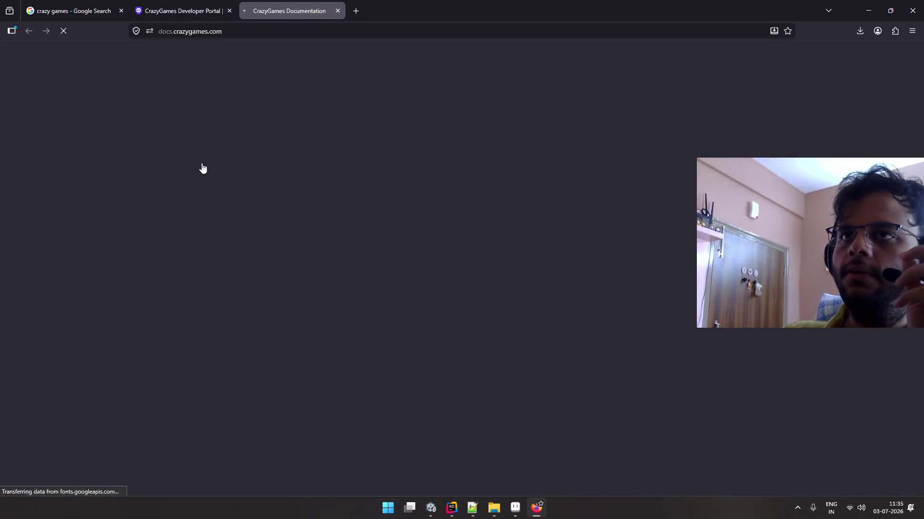
Scroll through the documentation's Basic Launch notes down to the SDK section
scroll(326, 232, "down", 5)
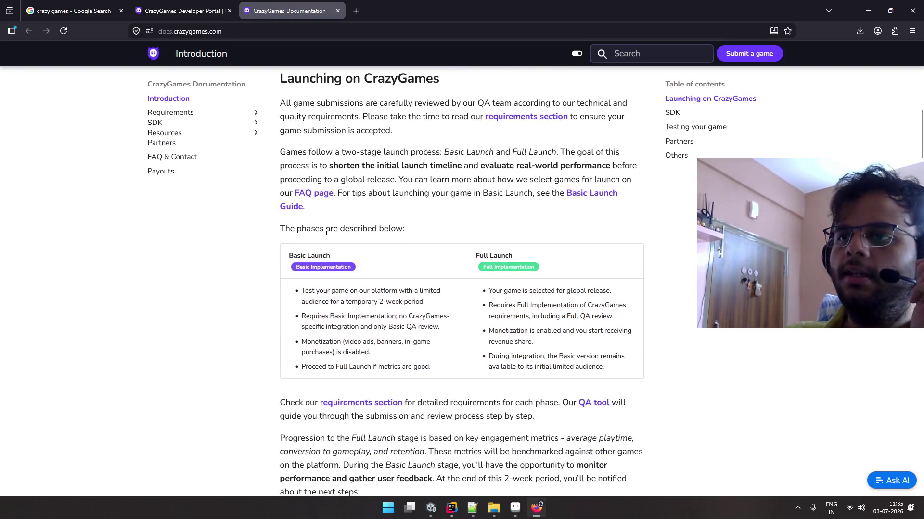
scroll(318, 231, "down", 2)
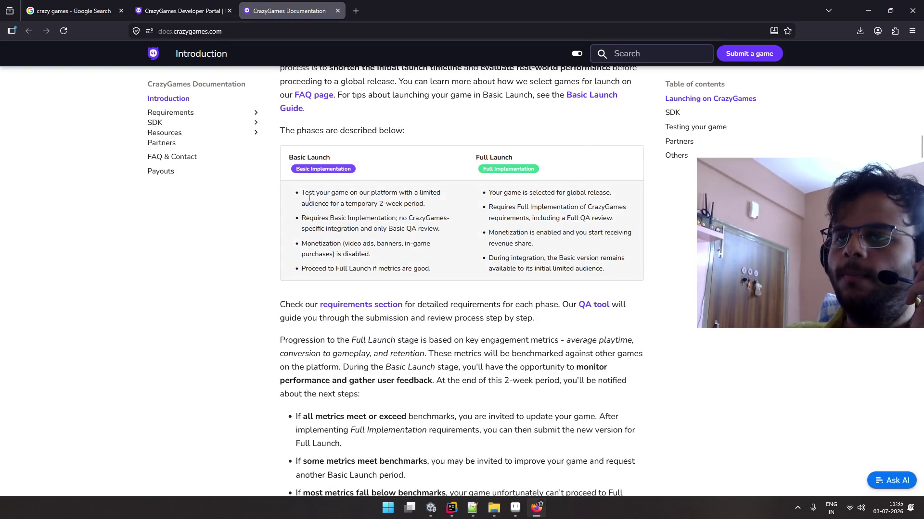
mouse_move(304, 192)
left_mouse_down()
mouse_move(404, 219)
mouse_move(442, 272)
left_mouse_up()
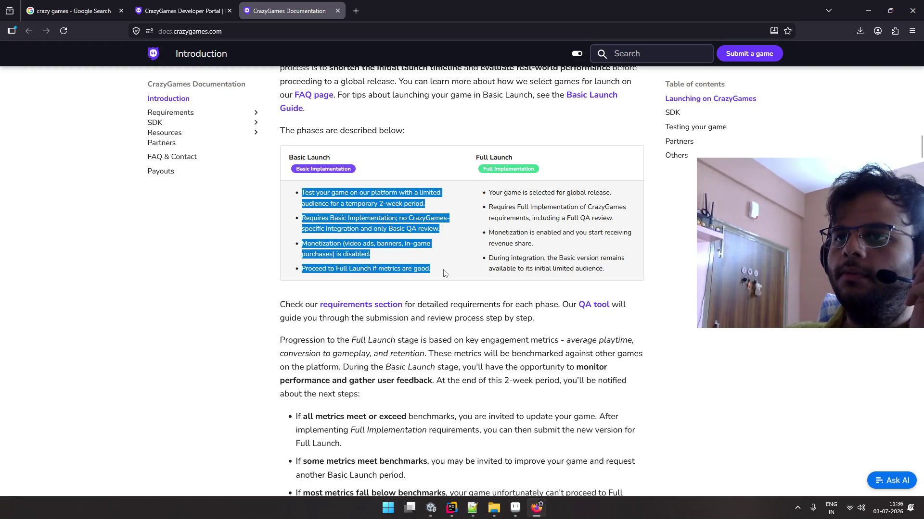
left_click(446, 274)
scroll(506, 255, "down", 4)
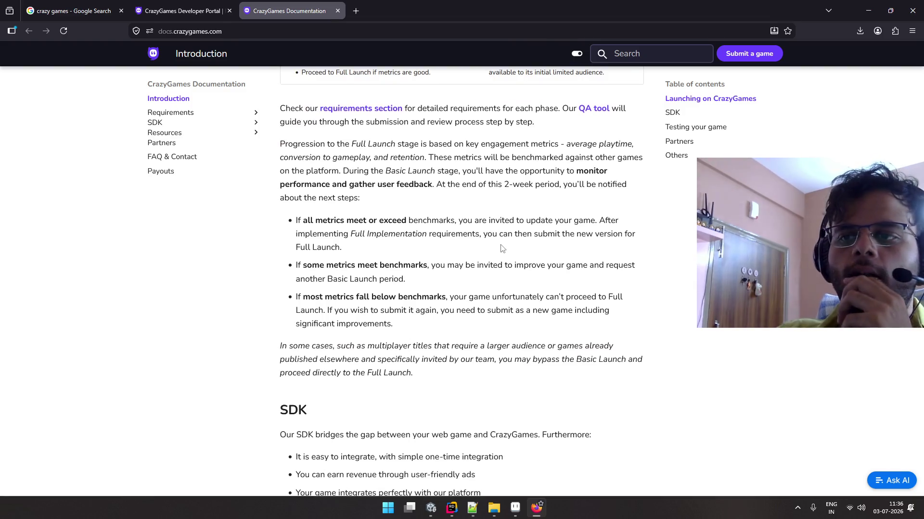
scroll(500, 247, "down", 8)
scroll(500, 247, "down", 1)
scroll(433, 298, "up", 3)
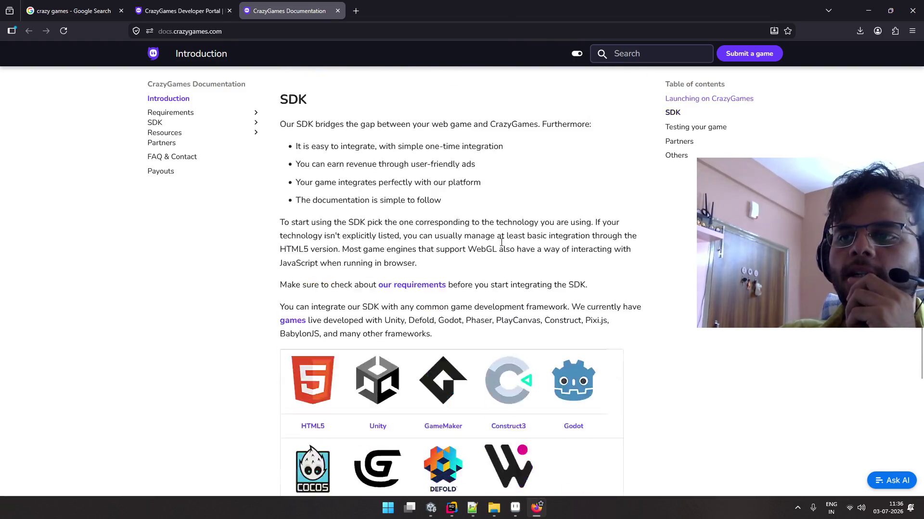
scroll(385, 337, "down", 3)
Open the Unity SDK introduction page in a new tab and scroll through its notes
right_click(374, 348)
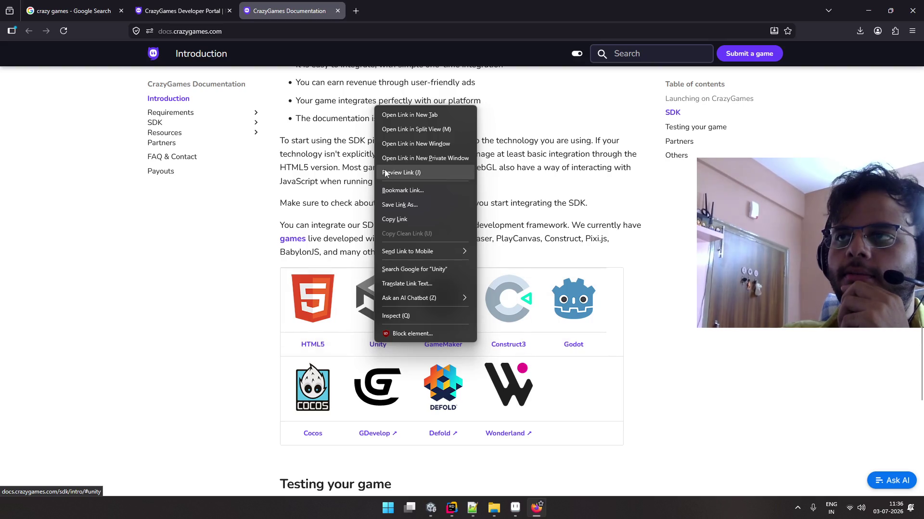
left_click(385, 114)
left_click(388, 12)
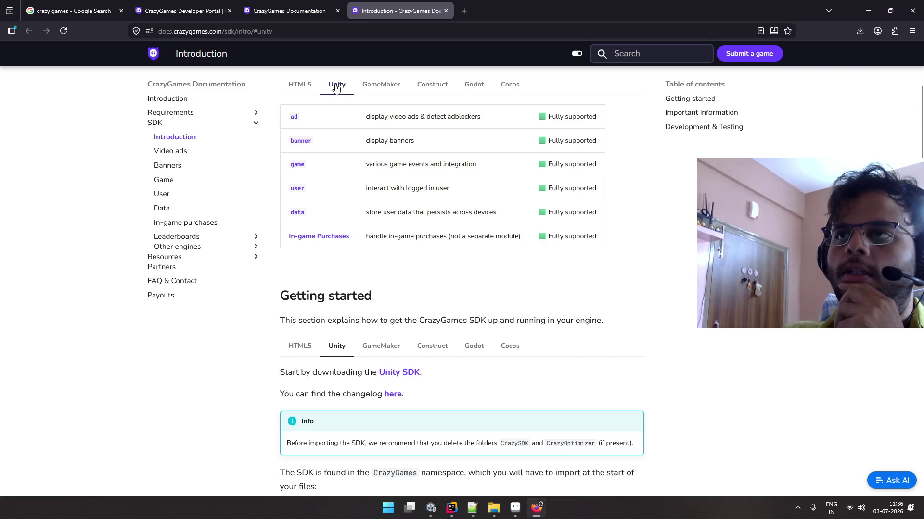
scroll(394, 209, "down", 3)
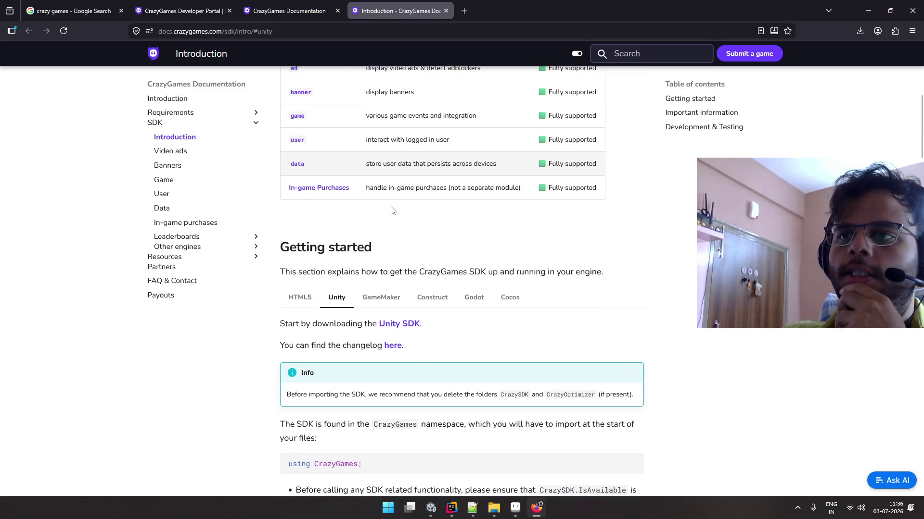
scroll(394, 210, "down", 12)
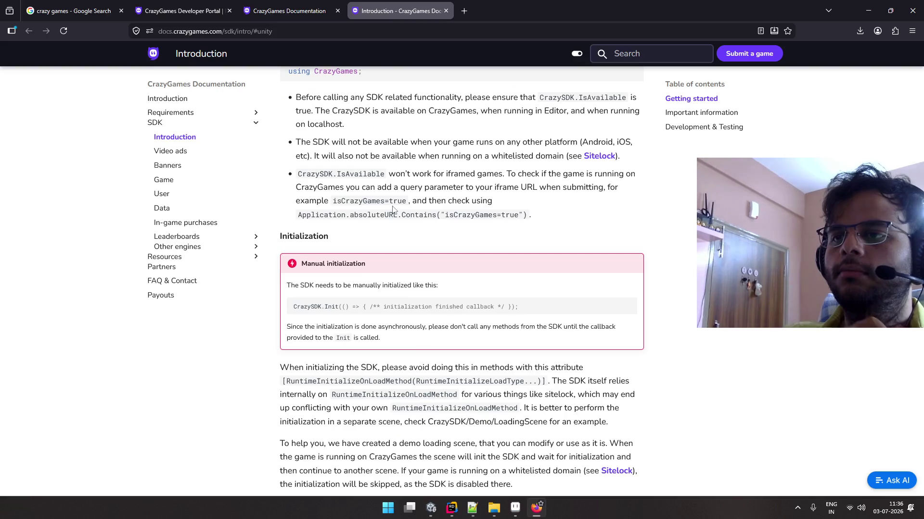
scroll(393, 208, "down", 2)
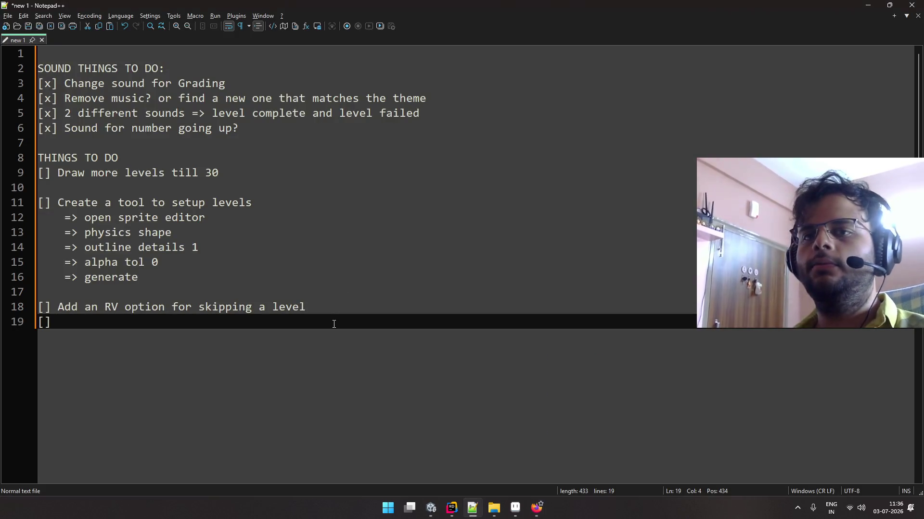
Append 'Add CrazyGames SDK' and '[] Start creating plastore pages' as the last two to-do items
type("Add")
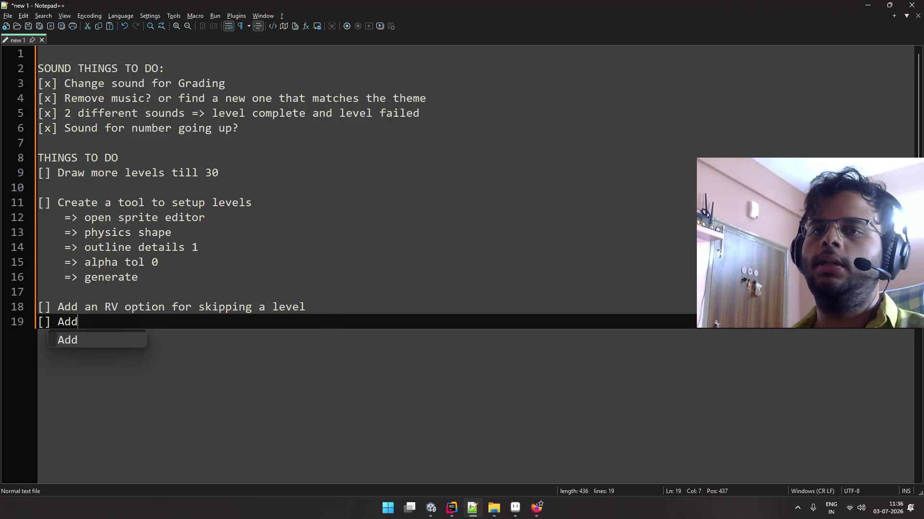
type(" Craz")
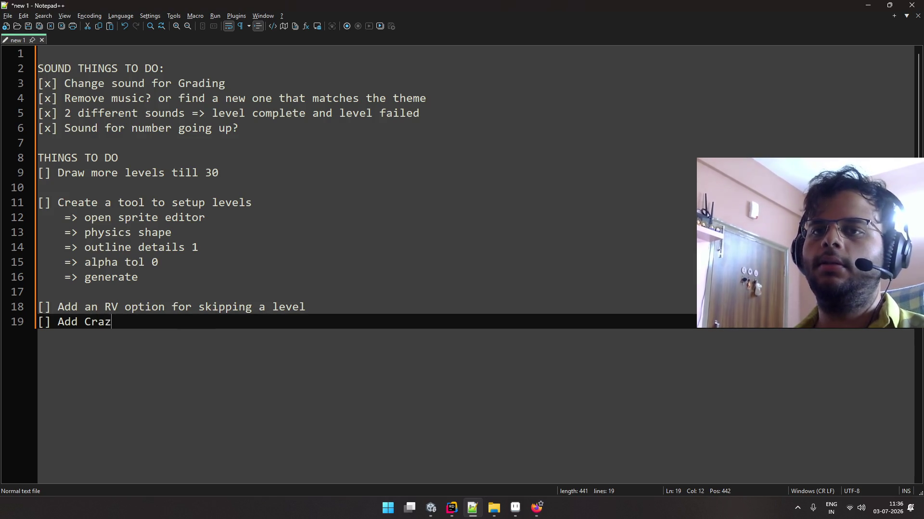
type("yGames SDK")
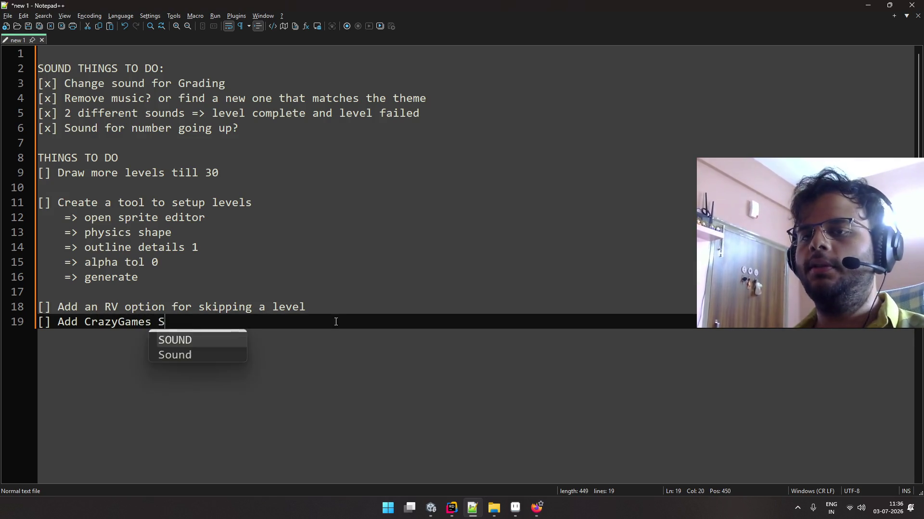
key("Return")
type("]")
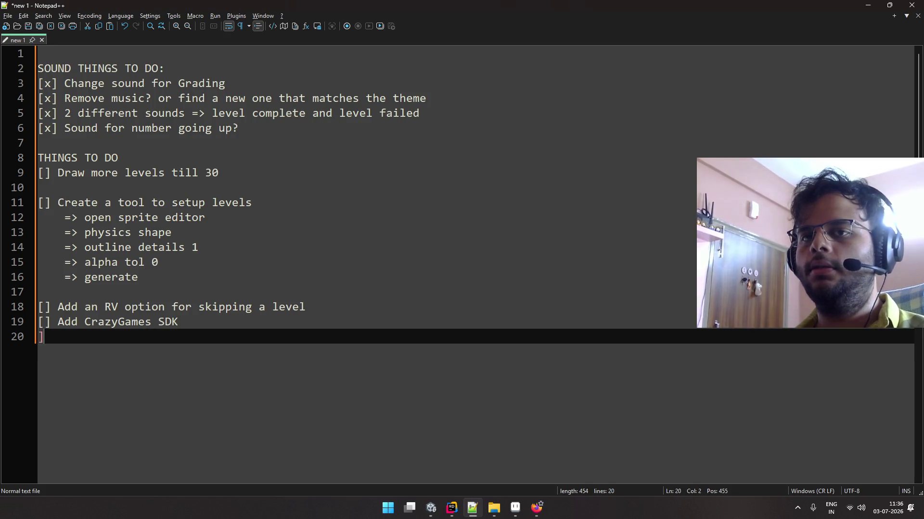
type("] Start")
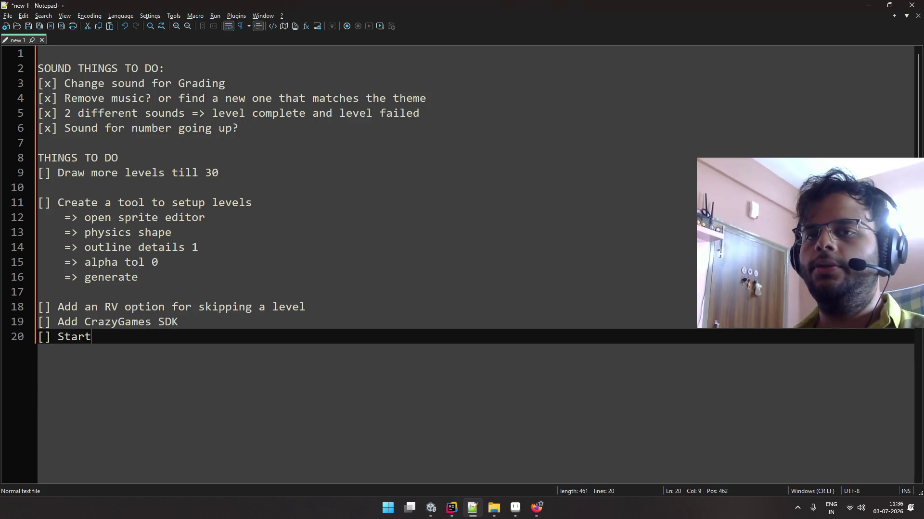
type(" creating pla")
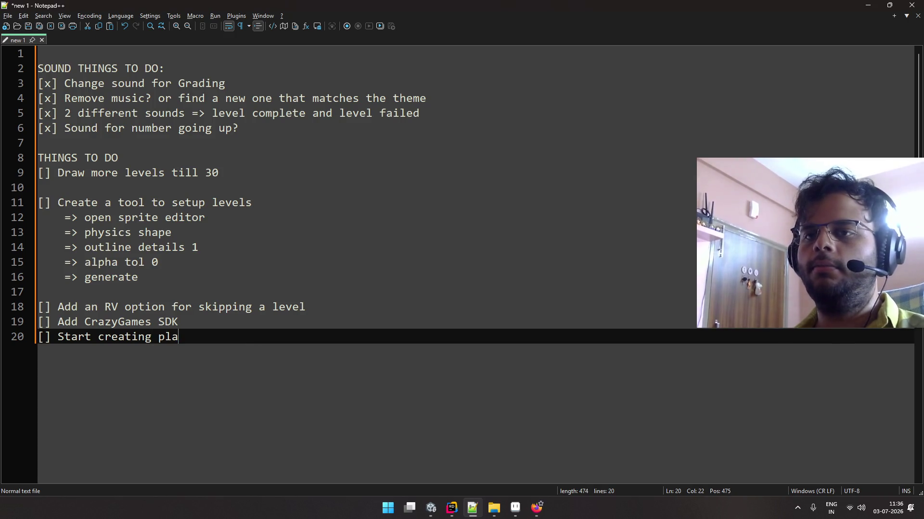
type("ystore pages")
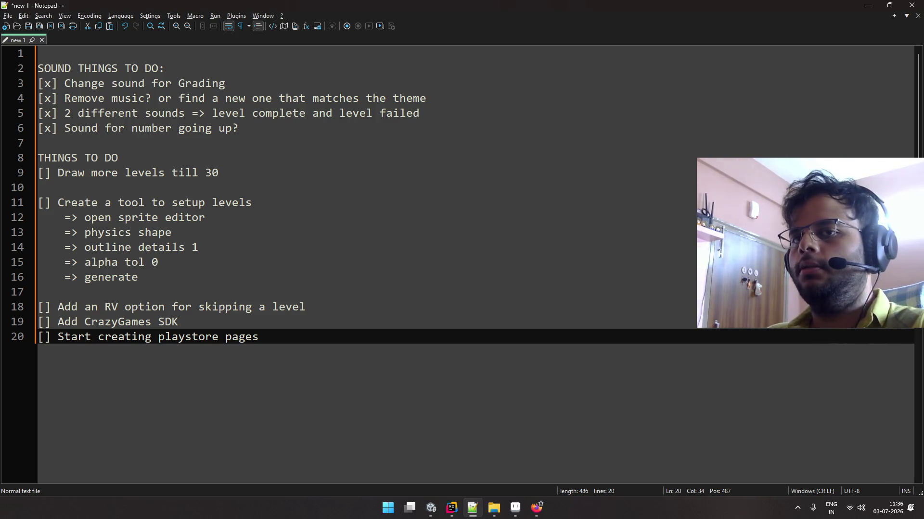
key("Up")
key("Up")
key("Up")
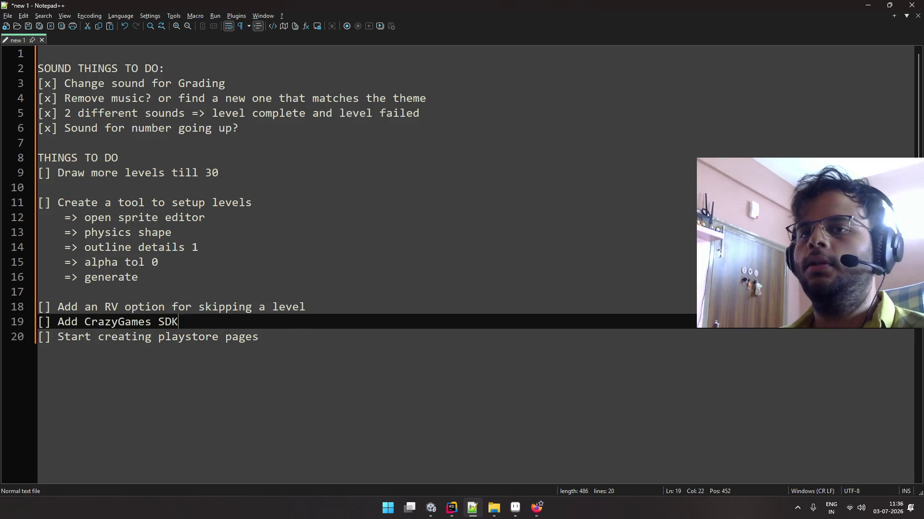
key("Up")
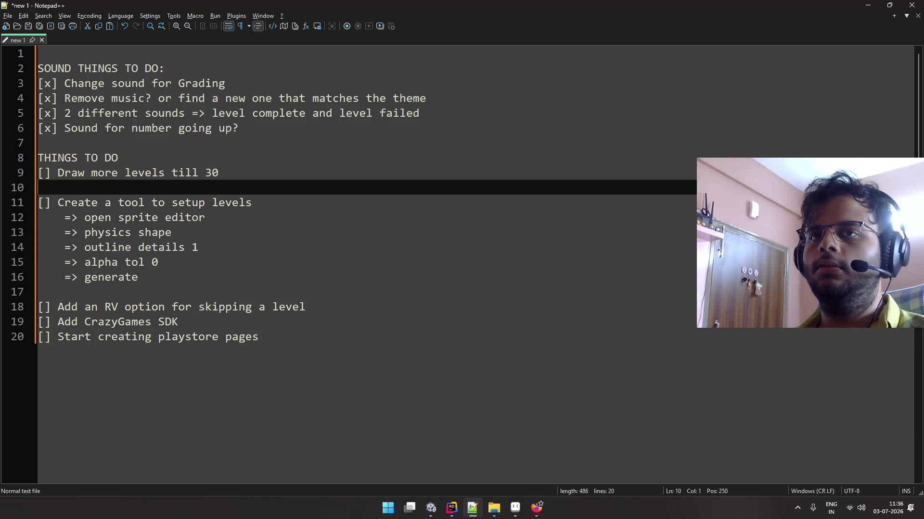
Write the task '[] Balance levels, re order according to difficulty' followed by blank lines
type("[] Balance levels,")
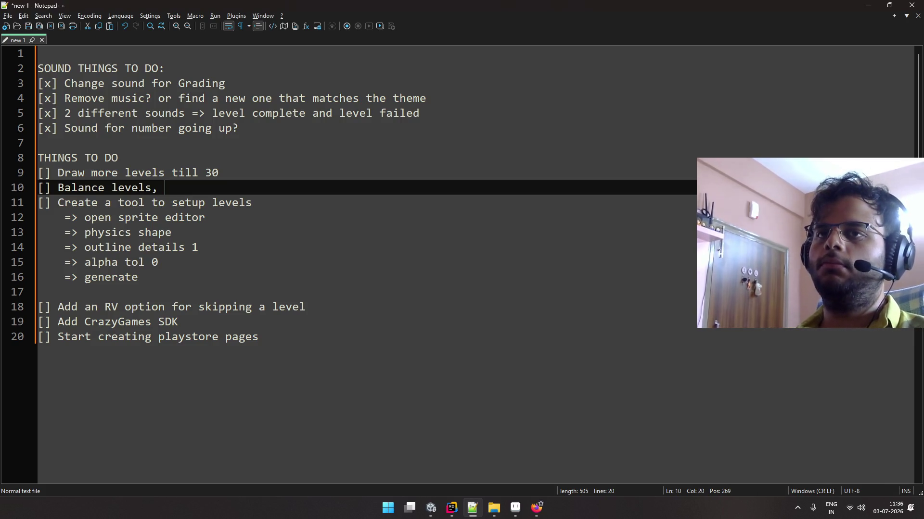
type("re order ")
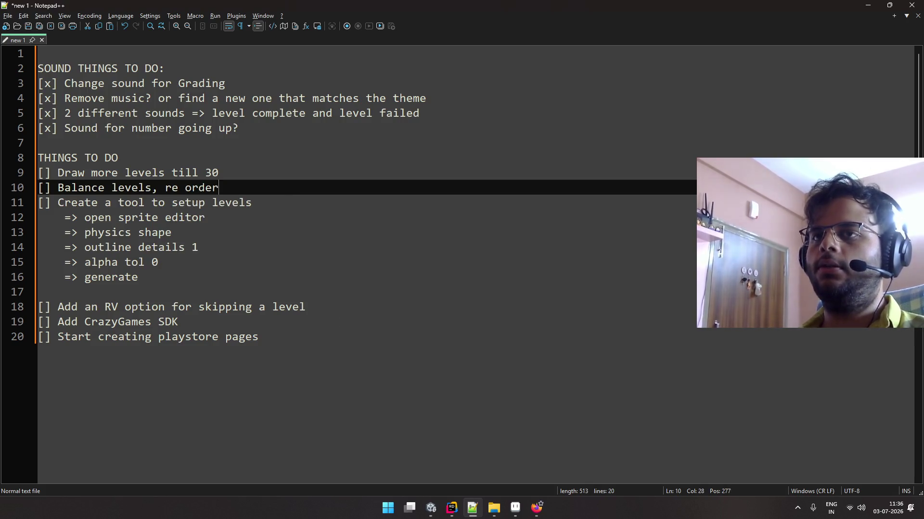
type("accordin")
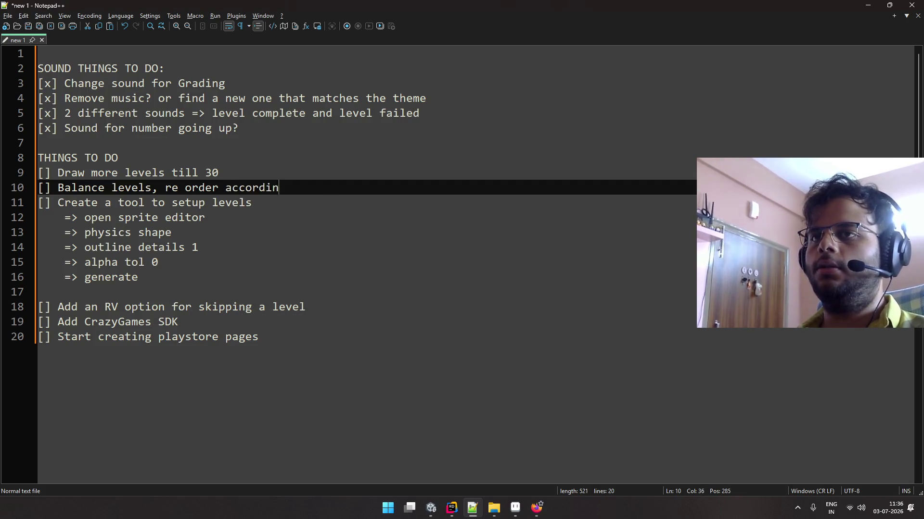
type("g to difficulty")
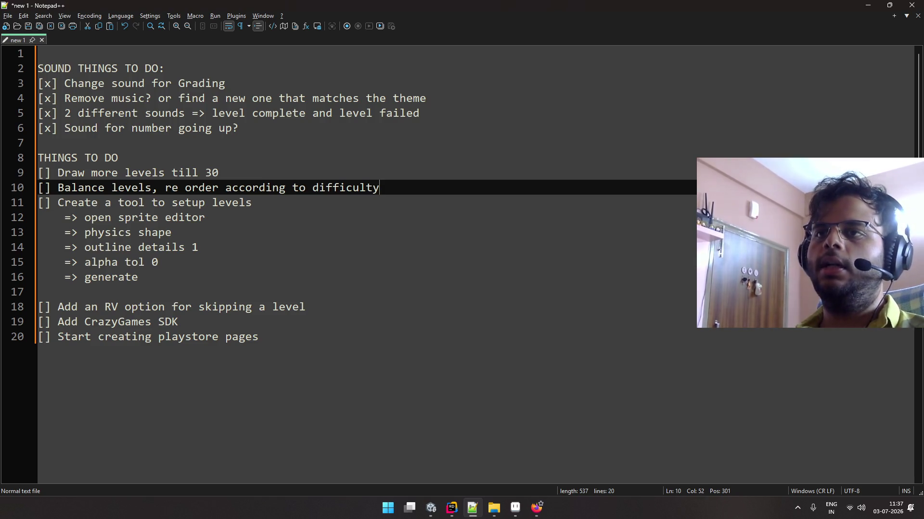
key("Return")
key("Return")
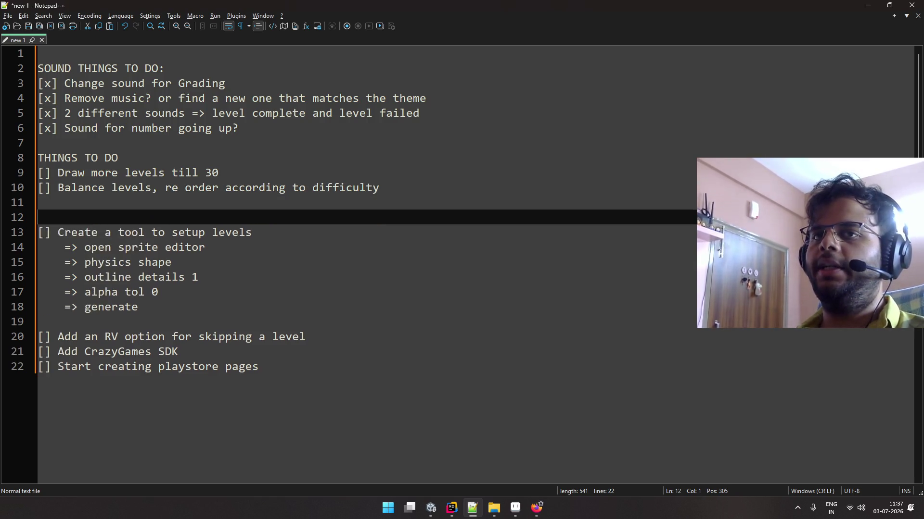
key("Return")
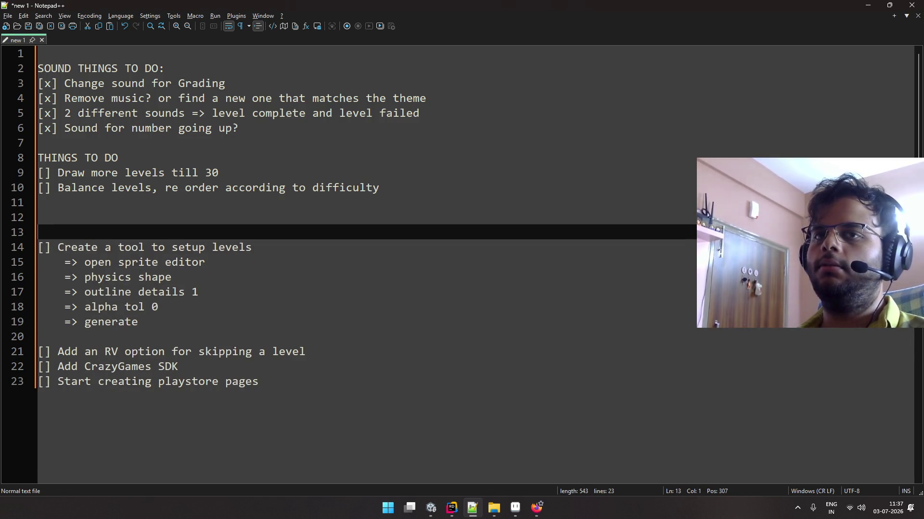
type("?")
Delete the stray '/' lines below Balance levels, leaving one blank line before the tool task
key("BackSpace")
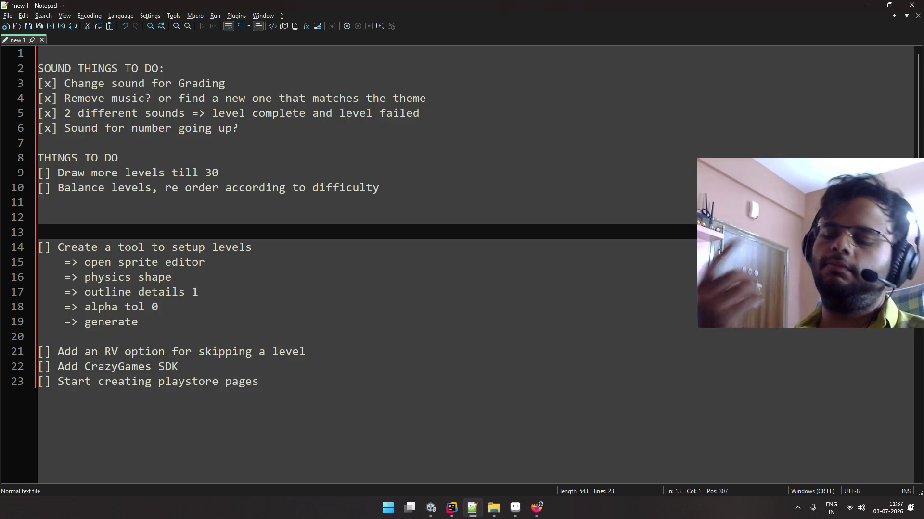
type("\"")
key("BackSpace")
type("/")
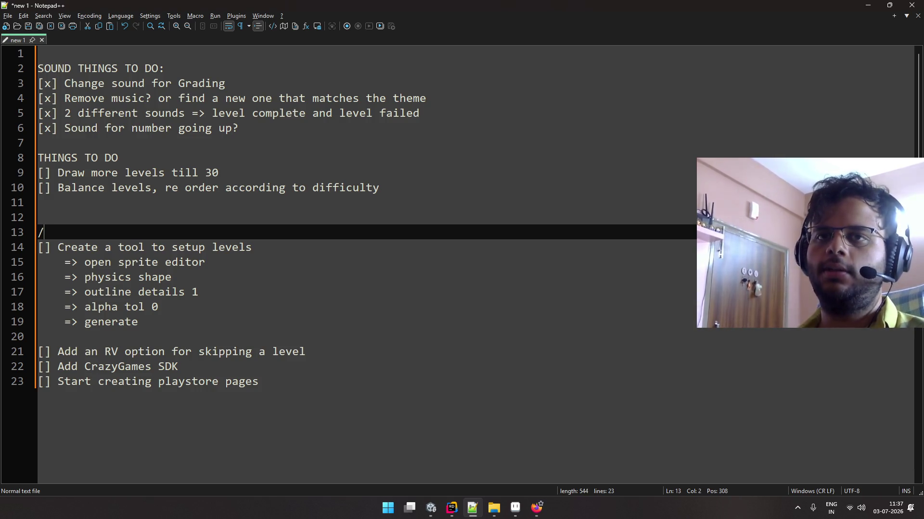
key("Up")
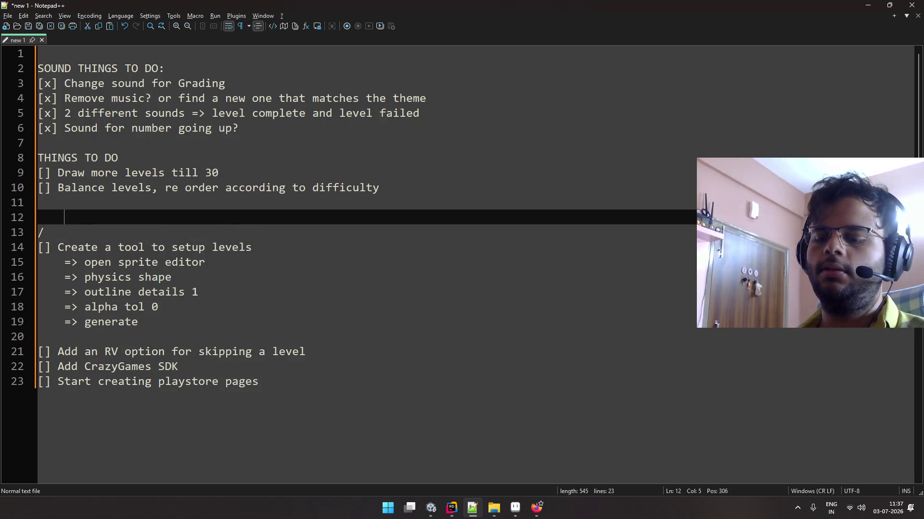
type("/")
key("shift+Up")
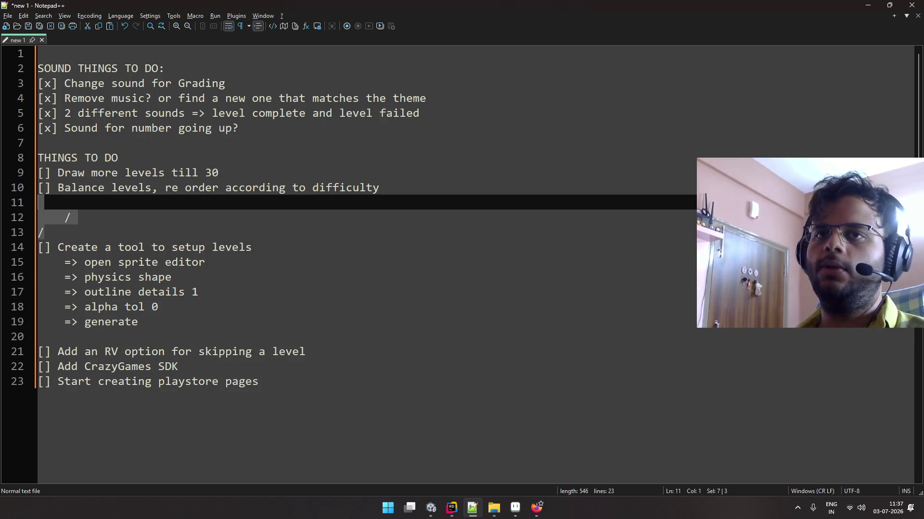
key("Down")
key("Down")
key("End")
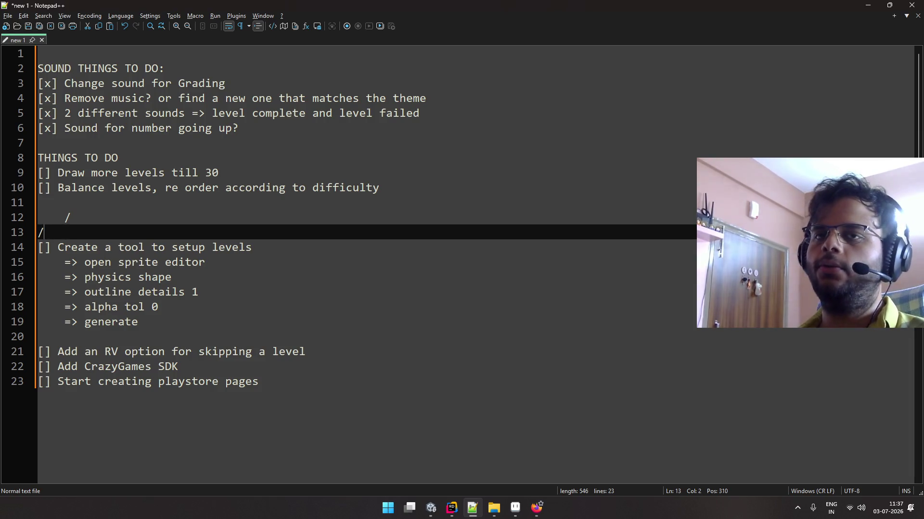
key("BackSpace")
key("BackSpace")
key("BackSpace")
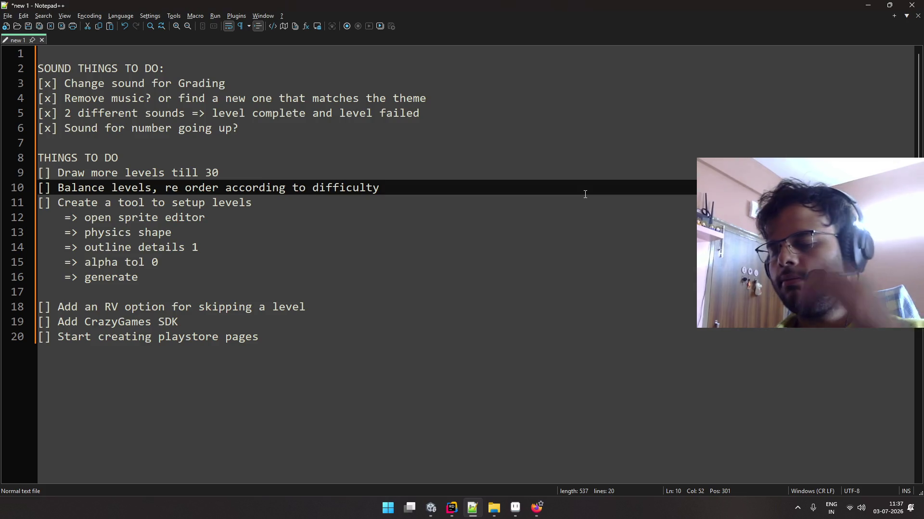
key("Return")
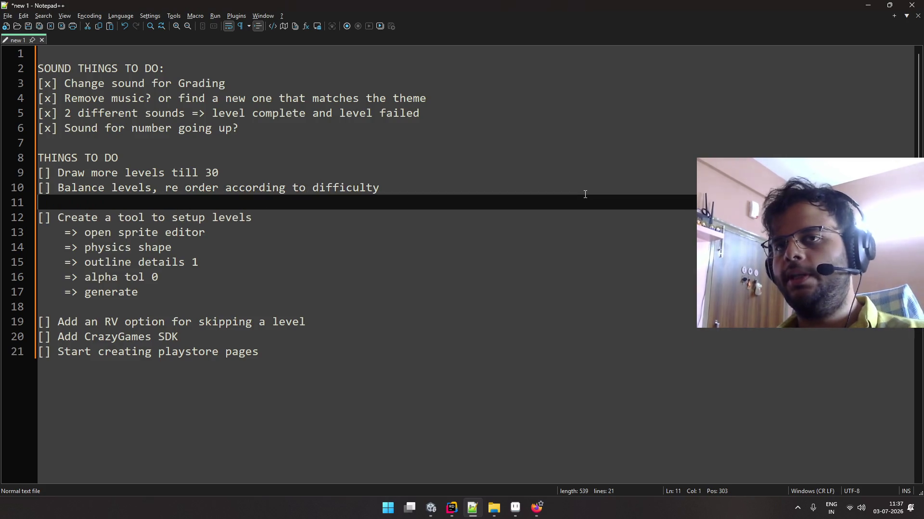
Insert a blank line between Draw more levels and Balance levels, leaving the RV item unchanged
left_click(534, 187)
left_click(501, 177)
key("Return")
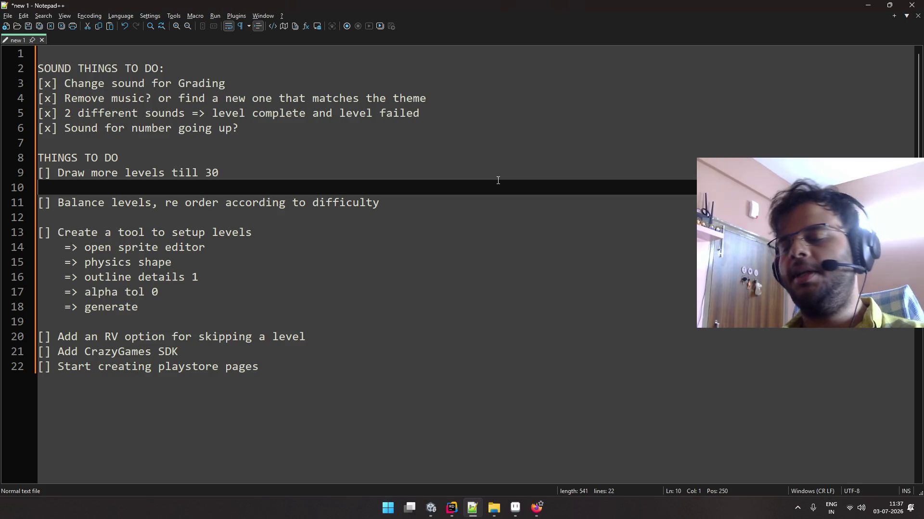
left_click(398, 331)
key("Return")
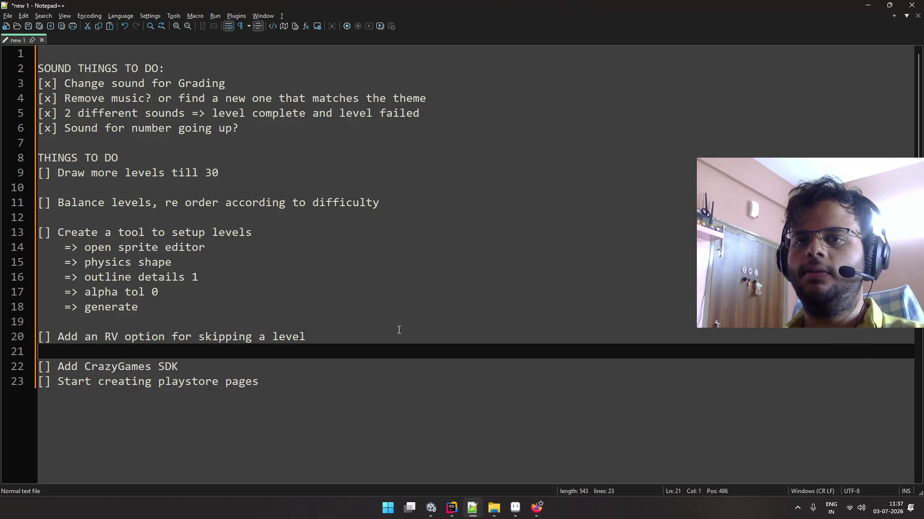
key("BackSpace")
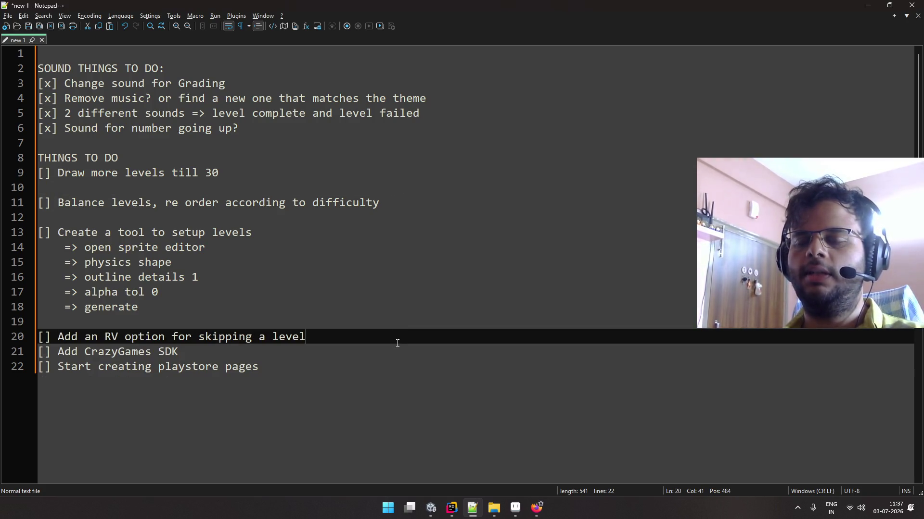
Review the THINGS TO DO list by selecting its tasks, then return to the Unity project
left_click(390, 371)
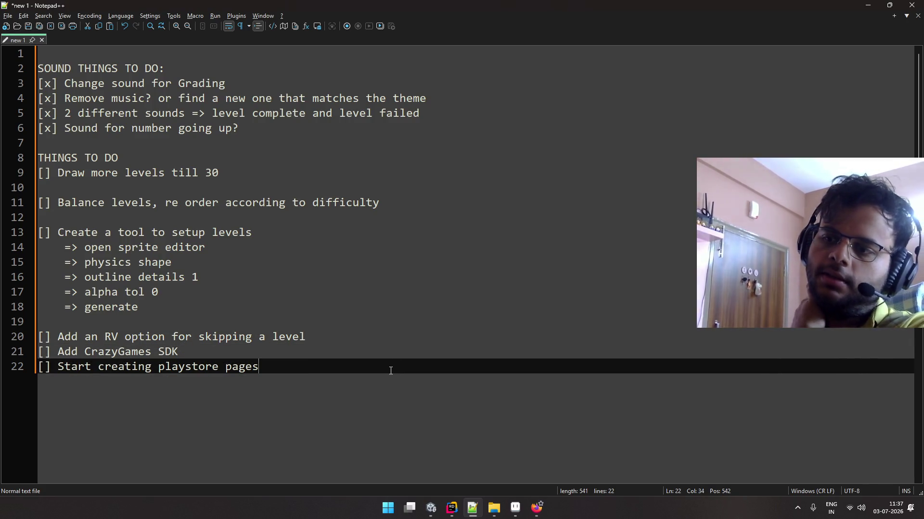
left_click(145, 353)
mouse_move(269, 370)
left_mouse_down()
mouse_move(202, 277)
mouse_move(38, 159)
left_mouse_up()
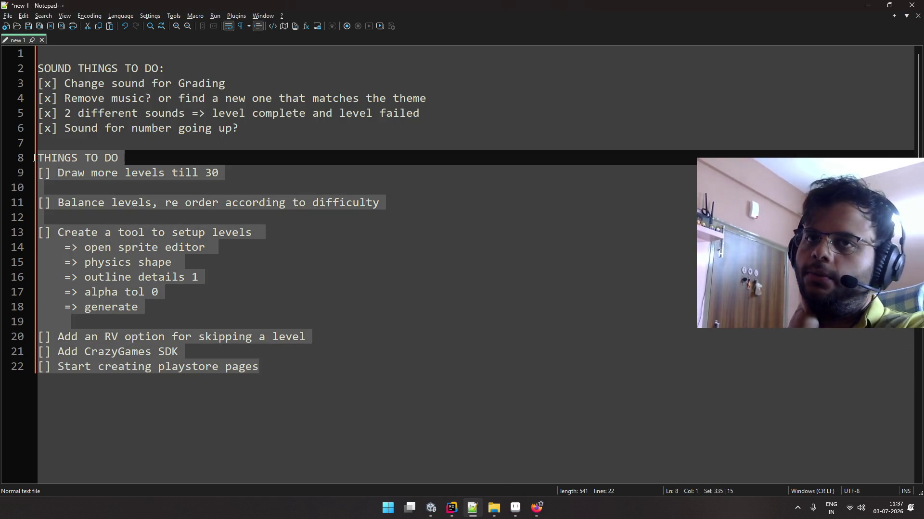
left_click(242, 217)
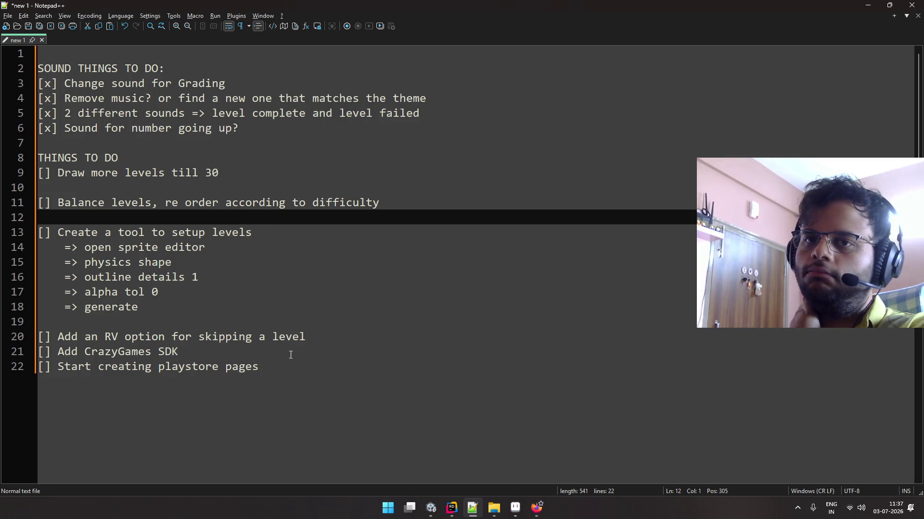
mouse_move(282, 366)
left_mouse_down()
mouse_move(56, 217)
mouse_move(43, 174)
left_mouse_up()
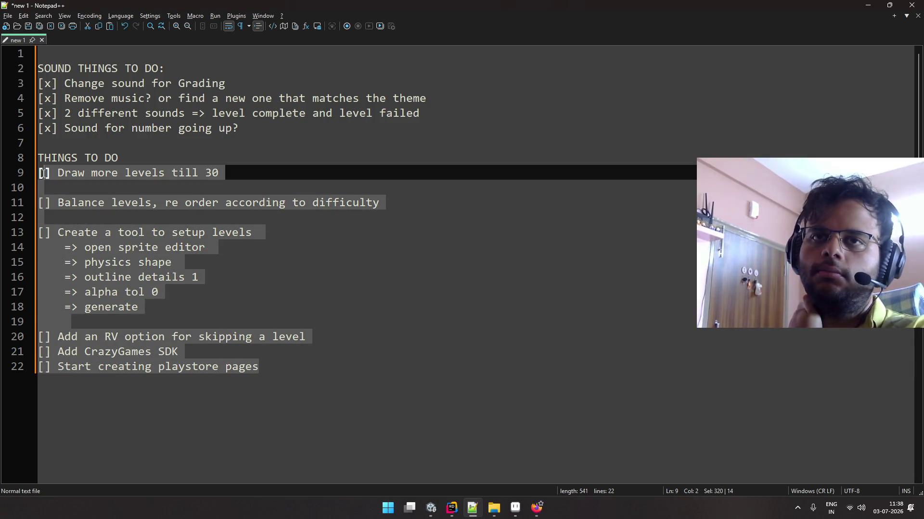
left_click(49, 162)
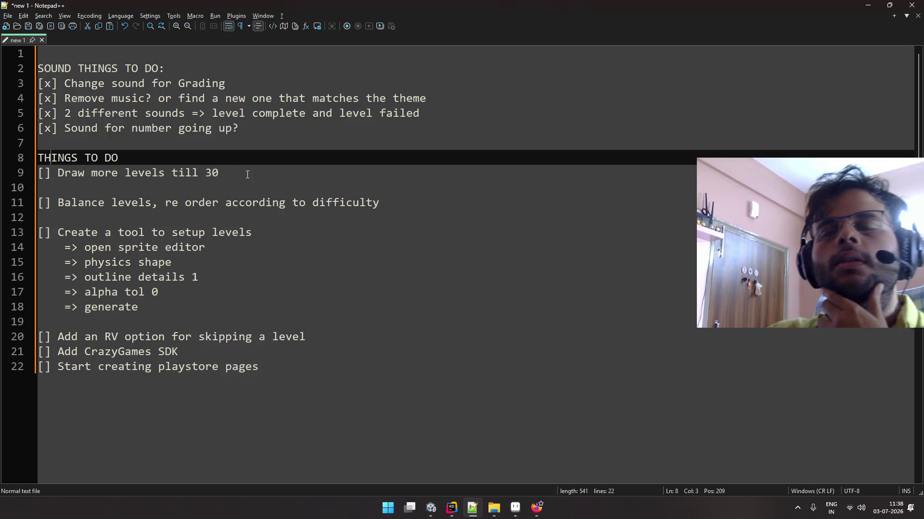
left_click(431, 507)
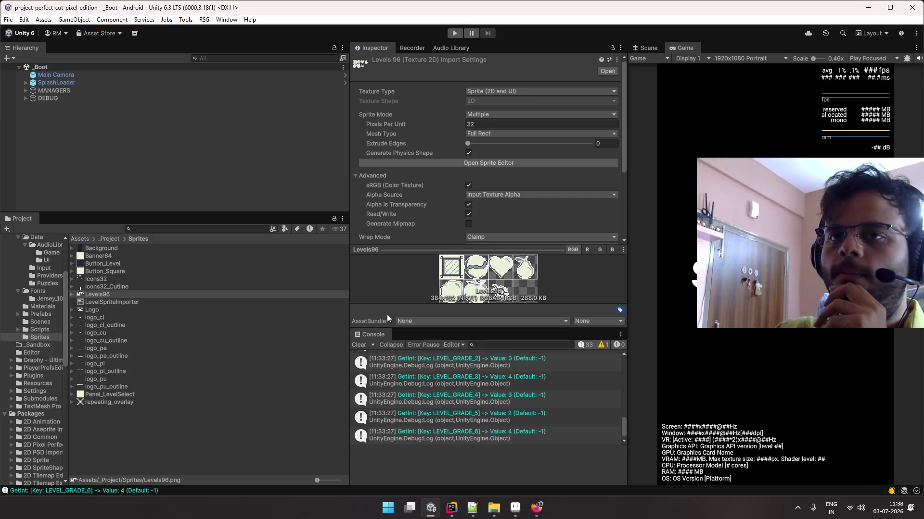
Enter play mode, open and close the LEVELS panel twice, then slice the pear in a level
left_click(685, 47)
left_click(454, 33)
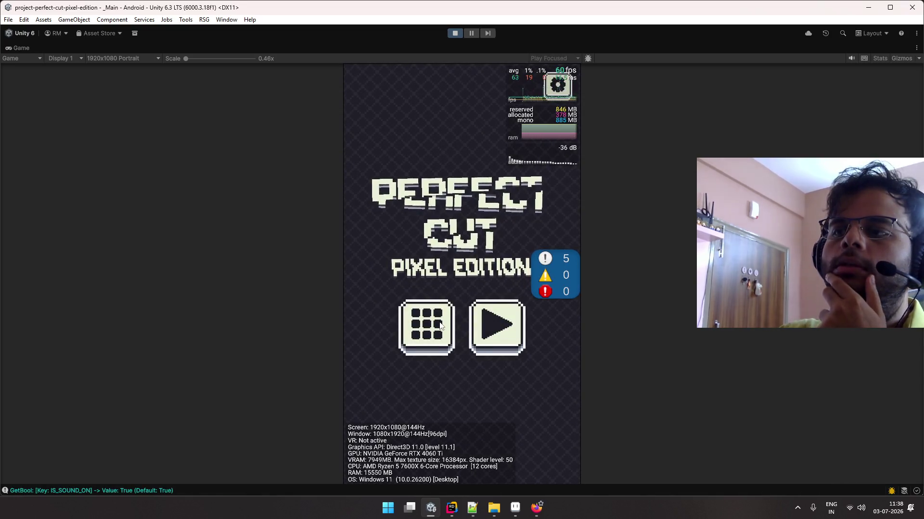
left_click(440, 325)
left_click(477, 81)
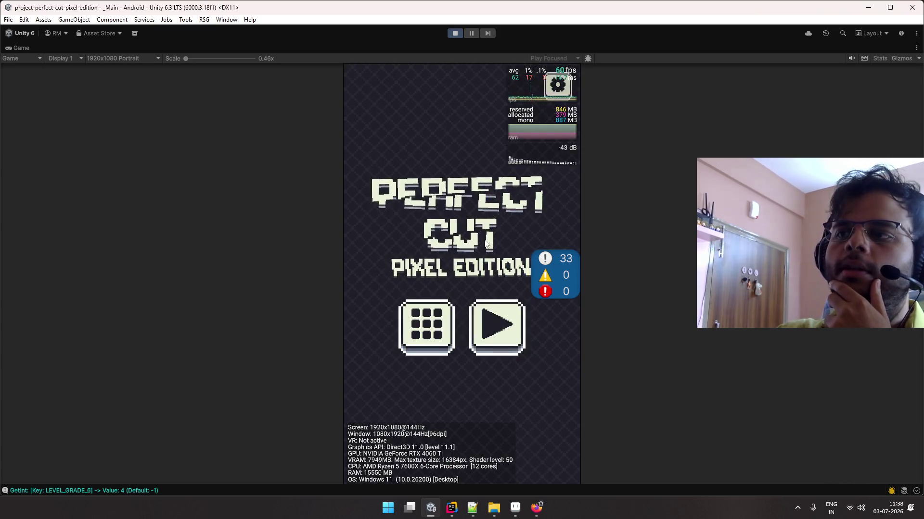
left_click(440, 323)
left_click(476, 105)
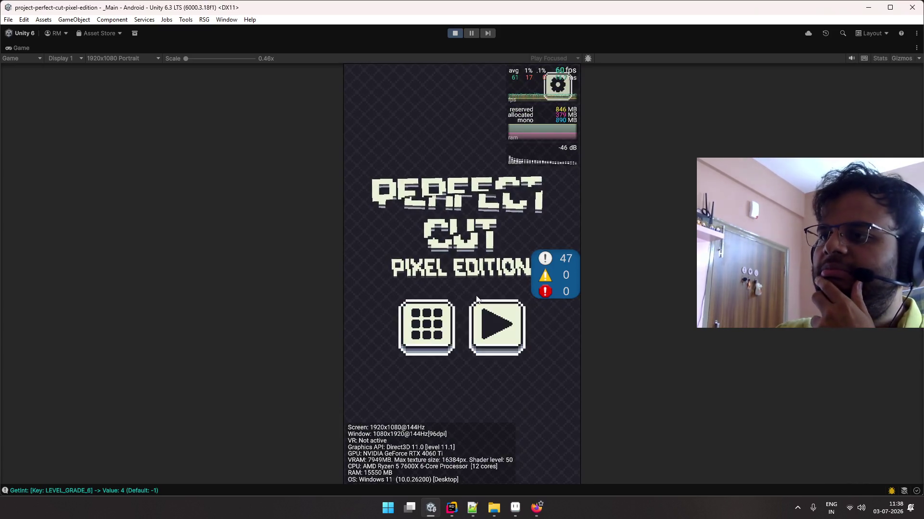
left_click(476, 312)
left_click_drag(404, 181, 526, 393)
key("alt+Tab")
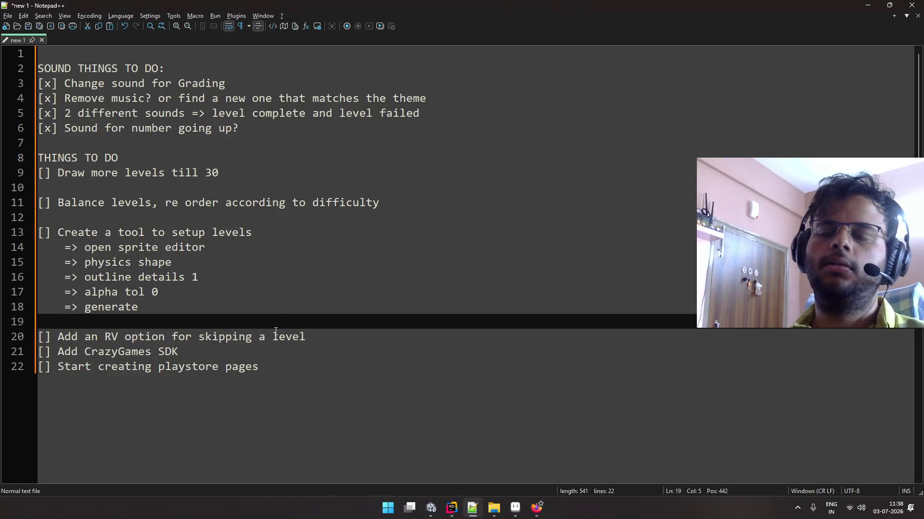
Insert the unindented task '[] Create a privacy policty website' below the level-setup steps
left_click(274, 330)
key("Return")
key("BackSpace")
type("[] ")
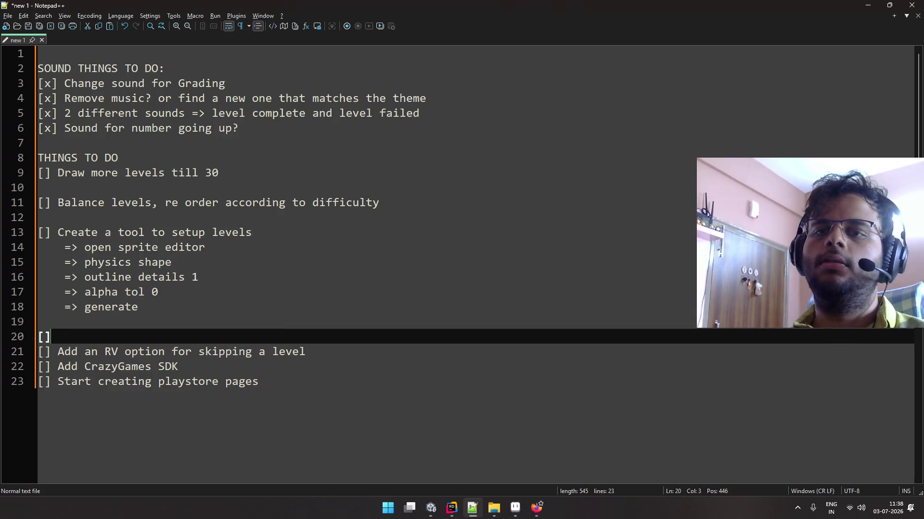
type("Create a privc")
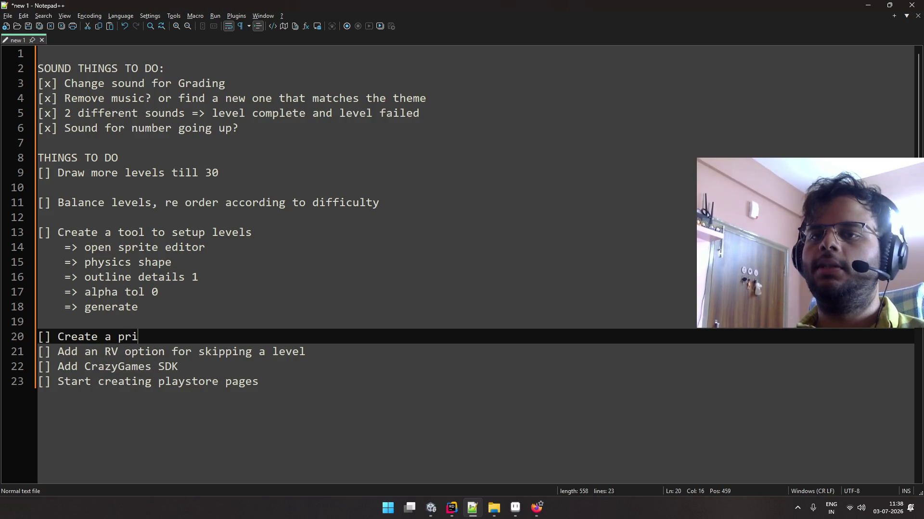
key("BackSpace")
type("acy ")
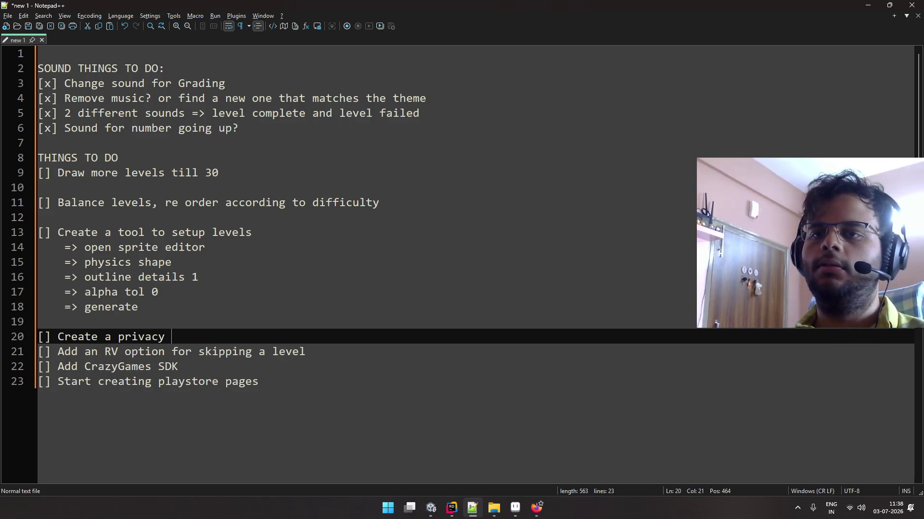
type("policty ")
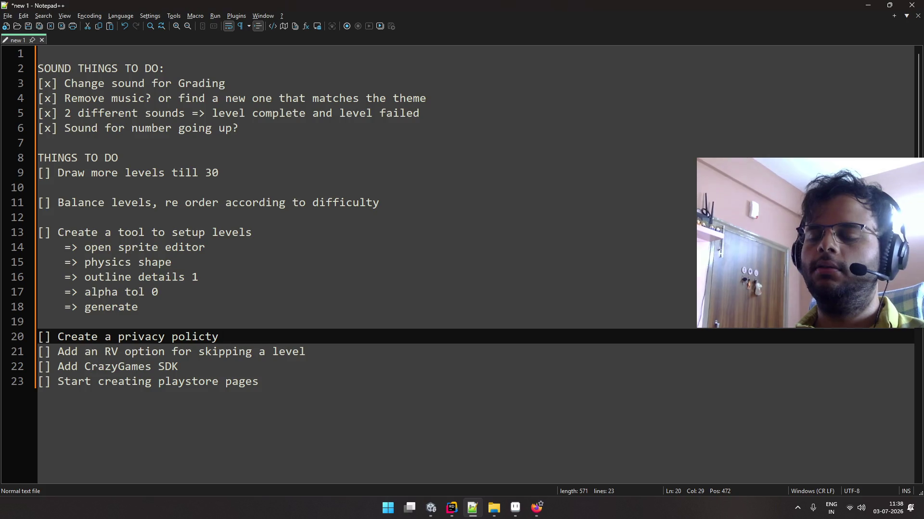
type("website for")
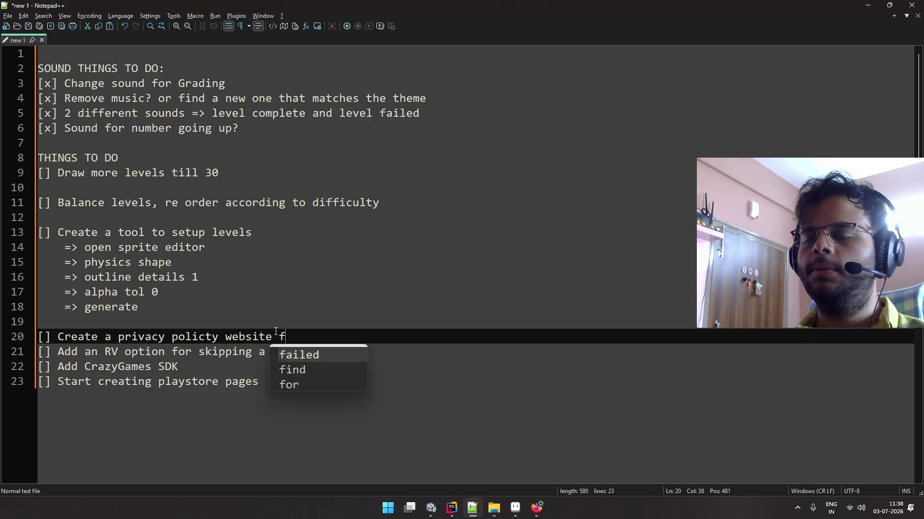
key("BackSpace")
key("BackSpace")
key("BackSpace")
key("alt+Tab")
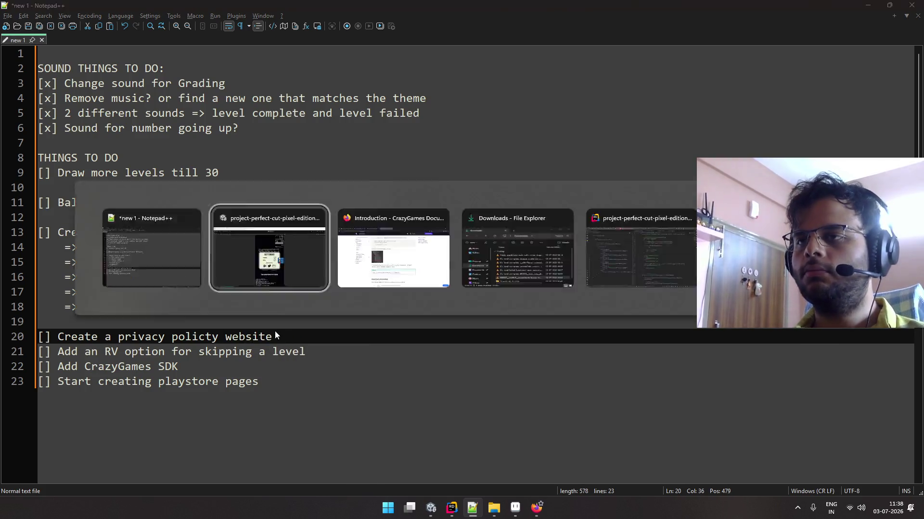
Test the Settings panel's Play Store, X and mail links, closing each page or chooser they open
left_click(423, 322)
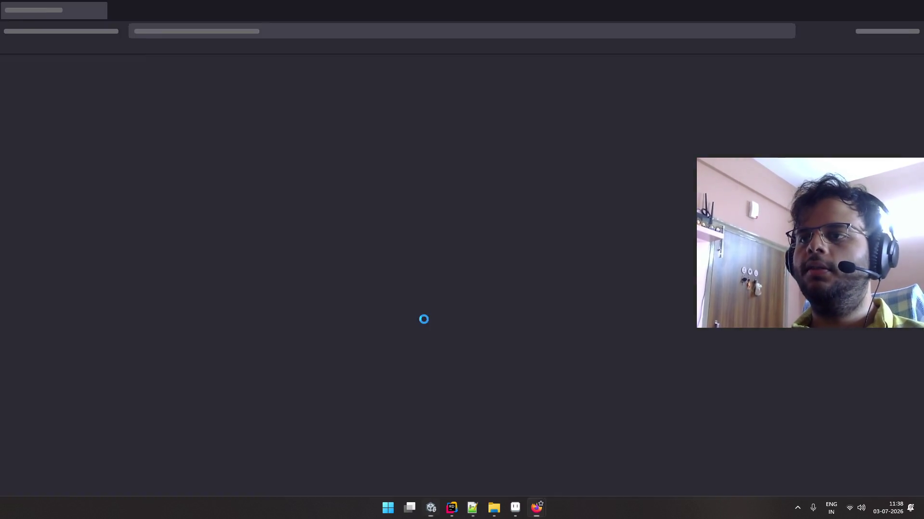
key("ctrl+w")
key("alt+Tab")
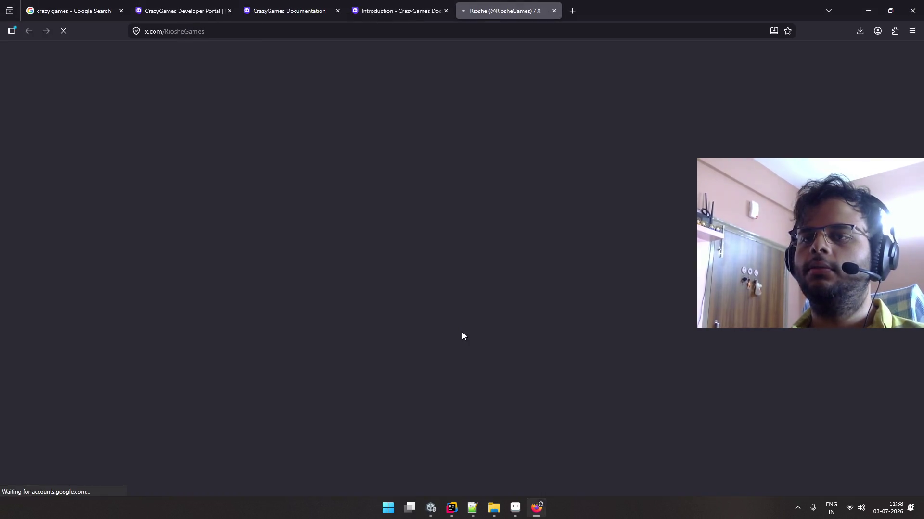
key("ctrl+w")
key("alt+Tab")
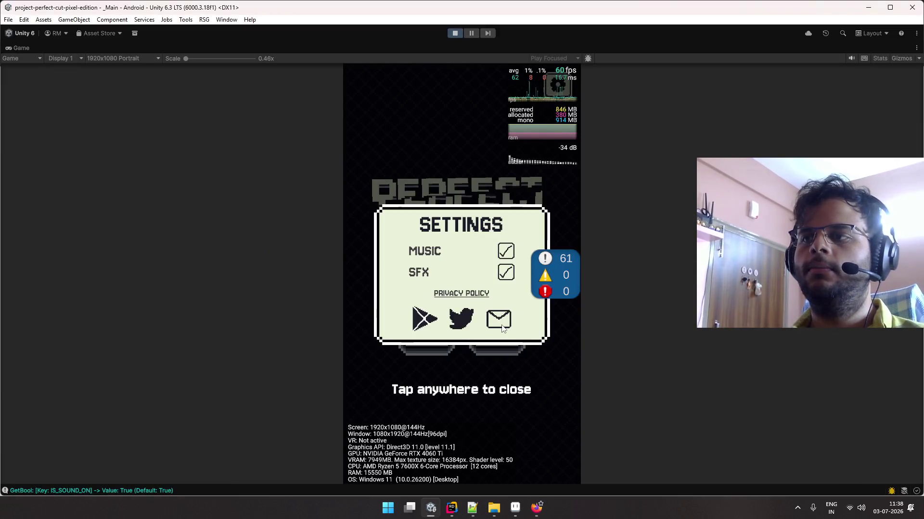
left_click(502, 326)
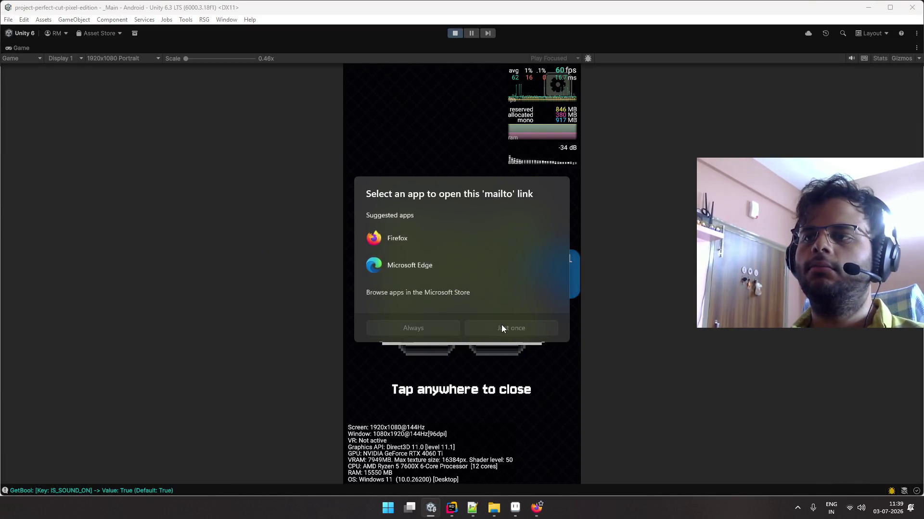
left_click(619, 324)
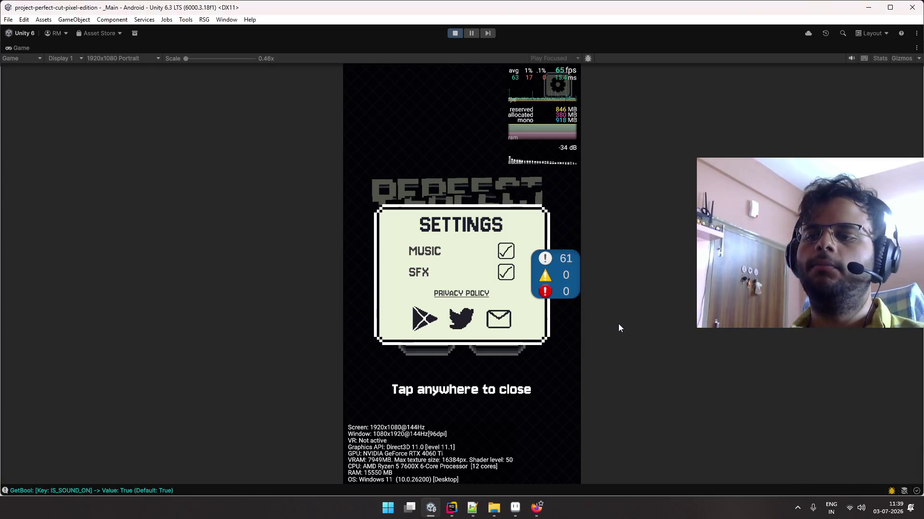
Toggle Music and SFX off and back on, then close the settings panel
left_click(505, 254)
left_click(506, 251)
left_click(505, 272)
left_click(505, 272)
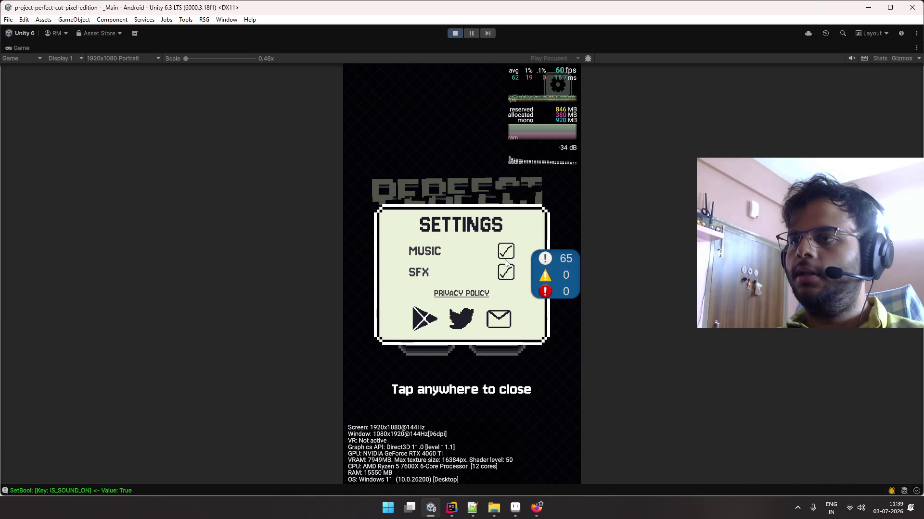
left_click(478, 385)
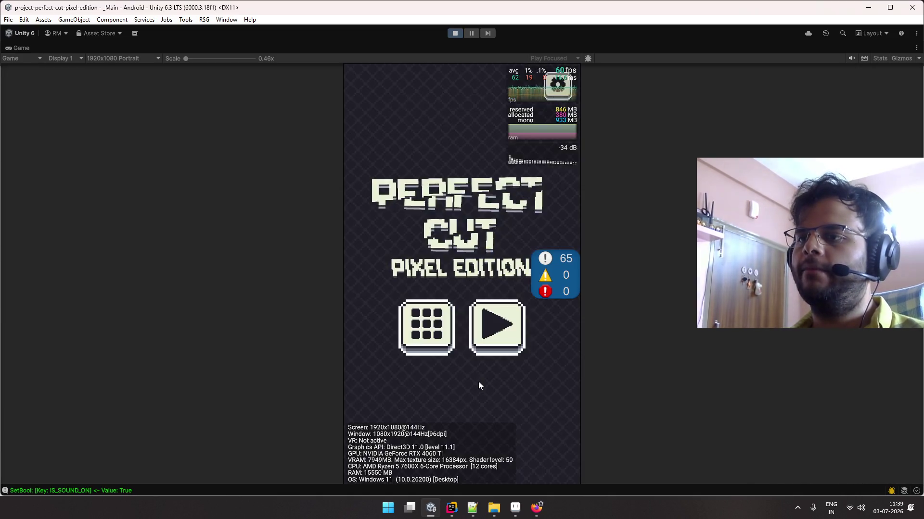